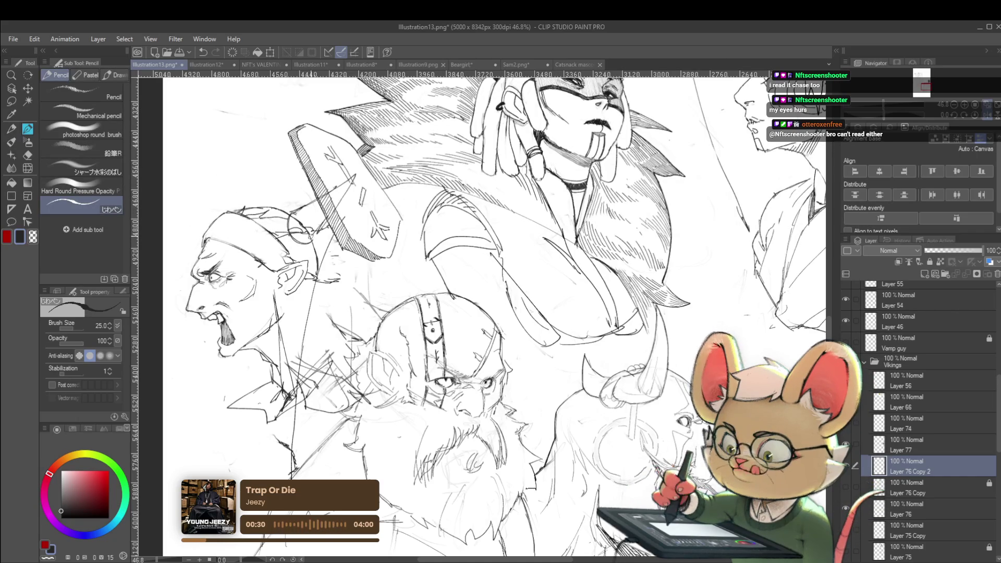
# Add a short pencil stroke above the shouting man's head, then review the page mirrored horizontally
pyautogui.moveTo(243, 212); pyautogui.dragTo(263, 179)
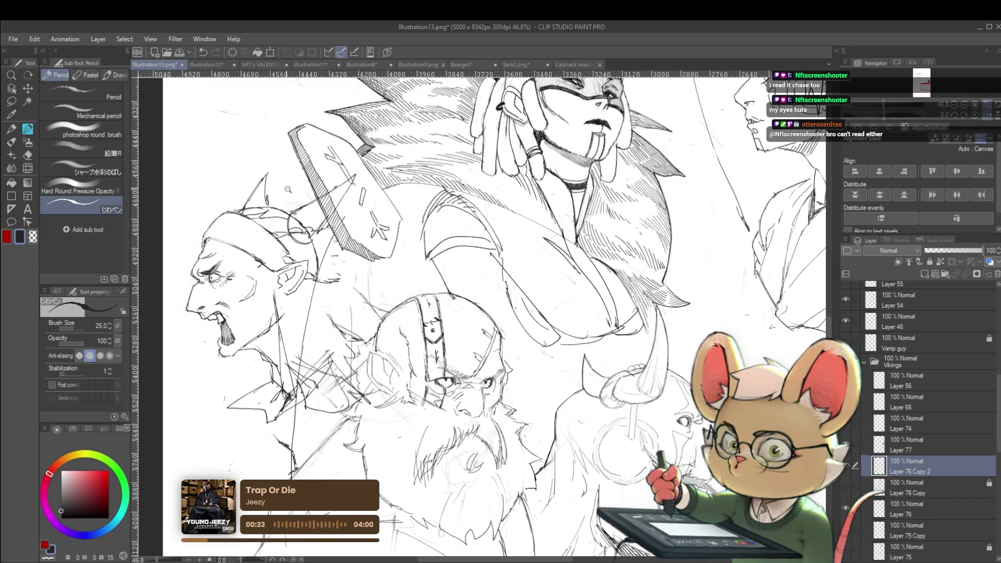
pyautogui.scroll(-3, 266, 177)
pyautogui.click(984, 113)
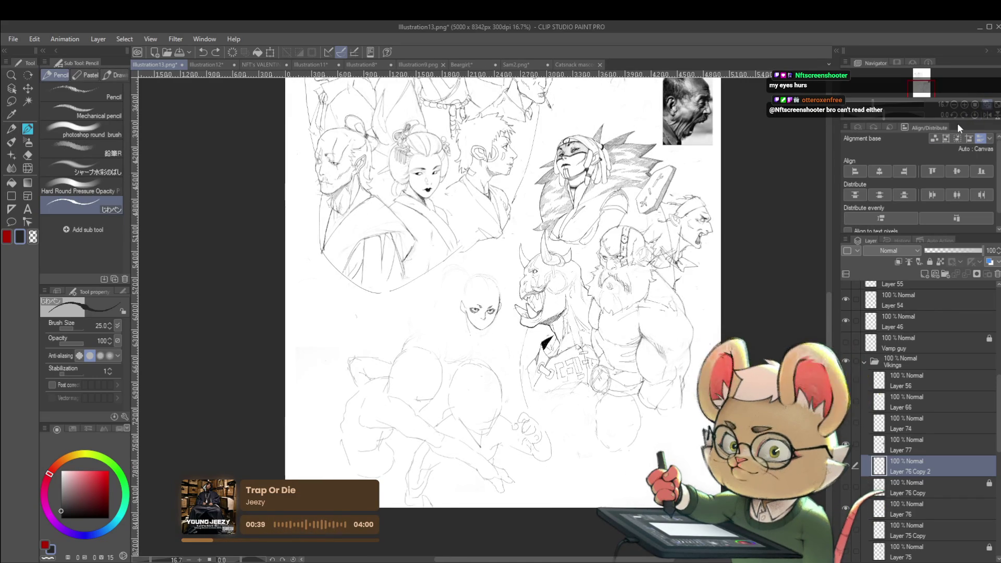
pyautogui.scroll(3, 504, 372)
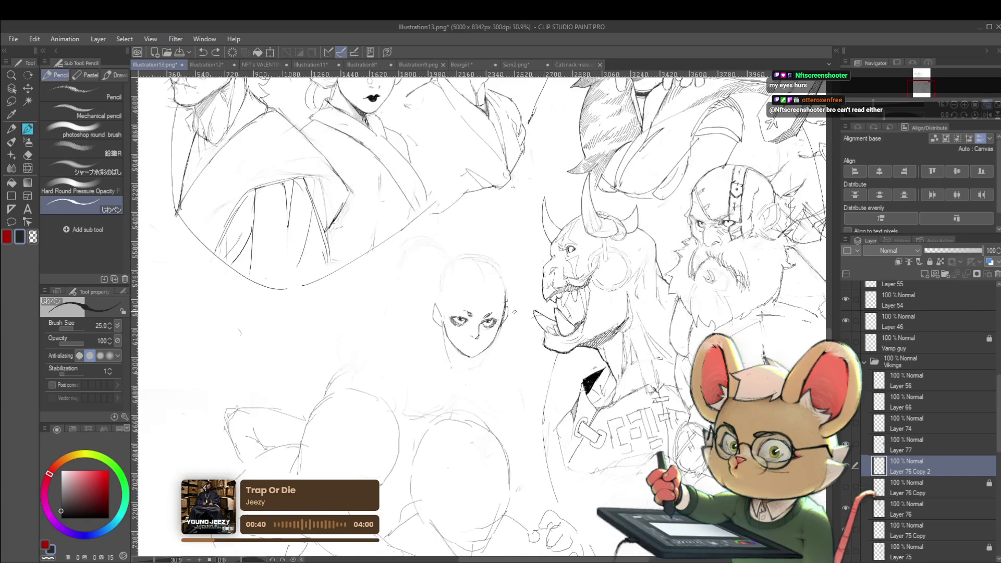
pyautogui.scroll(-4, 513, 299)
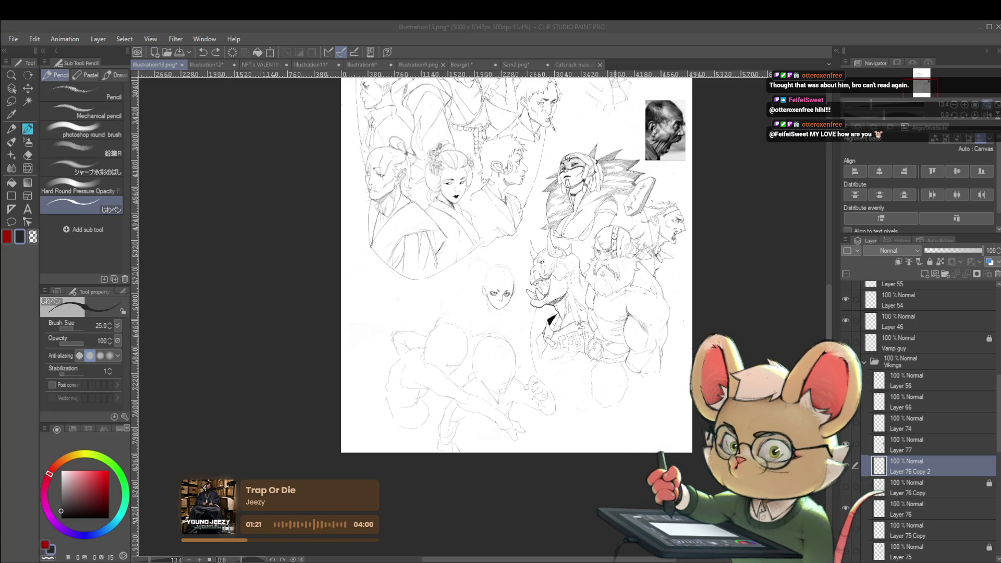
# Lasso the bald face's left eye and move it slightly right and up
pyautogui.scroll(10, 514, 285)
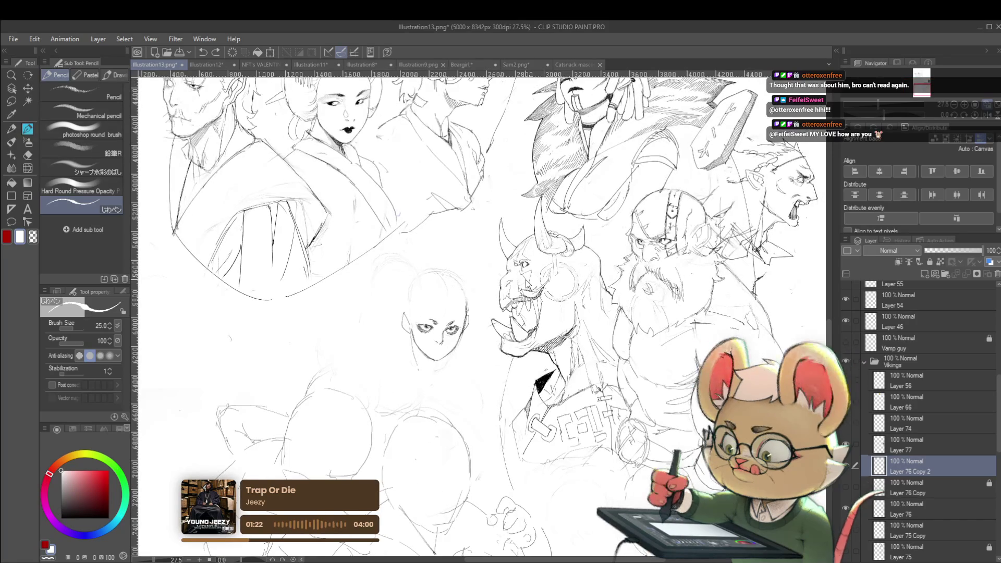
pyautogui.press('m')
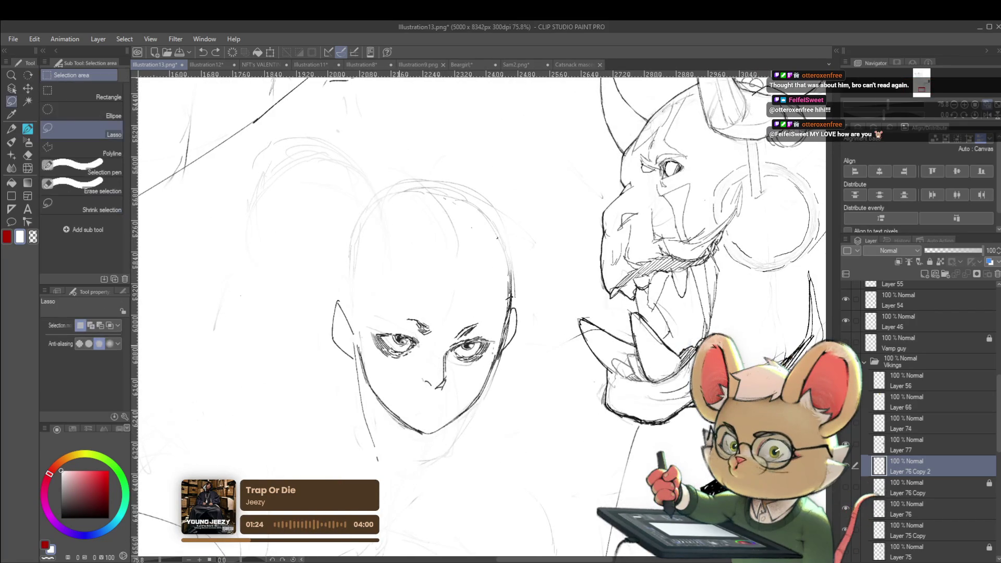
pyautogui.moveTo(441, 315); pyautogui.dragTo(433, 343)
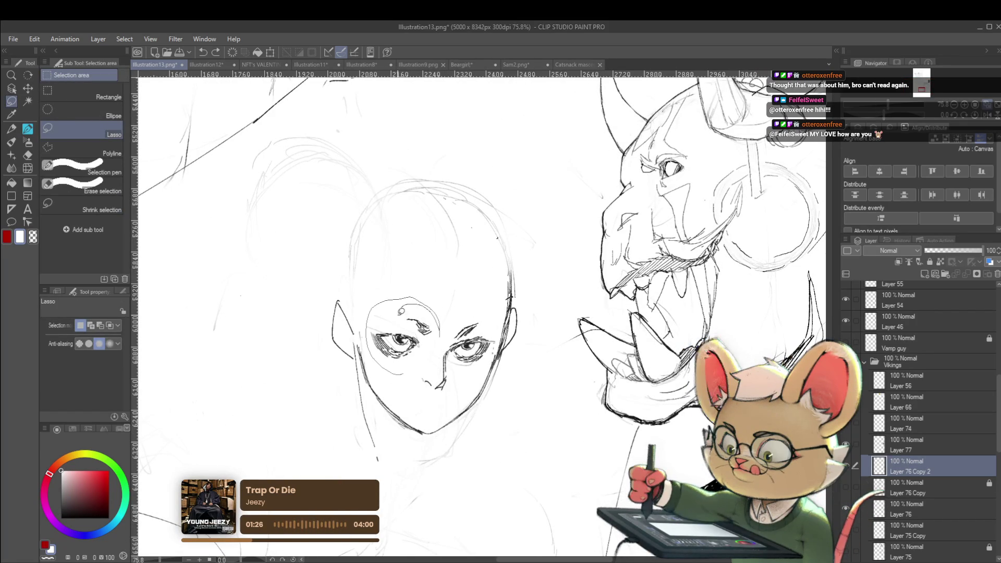
pyautogui.hotkey('ctrl', 't')
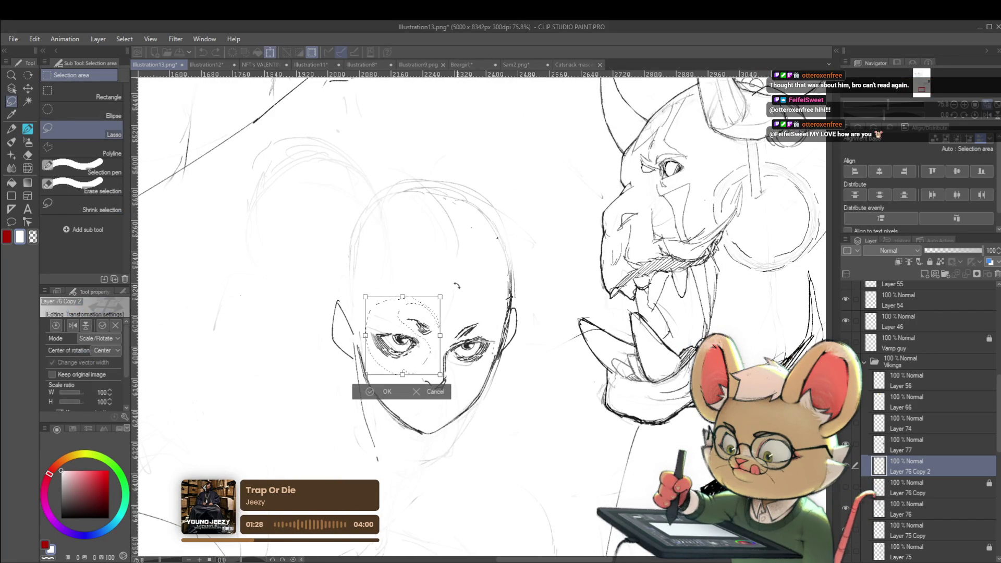
pyautogui.moveTo(418, 325); pyautogui.dragTo(433, 322)
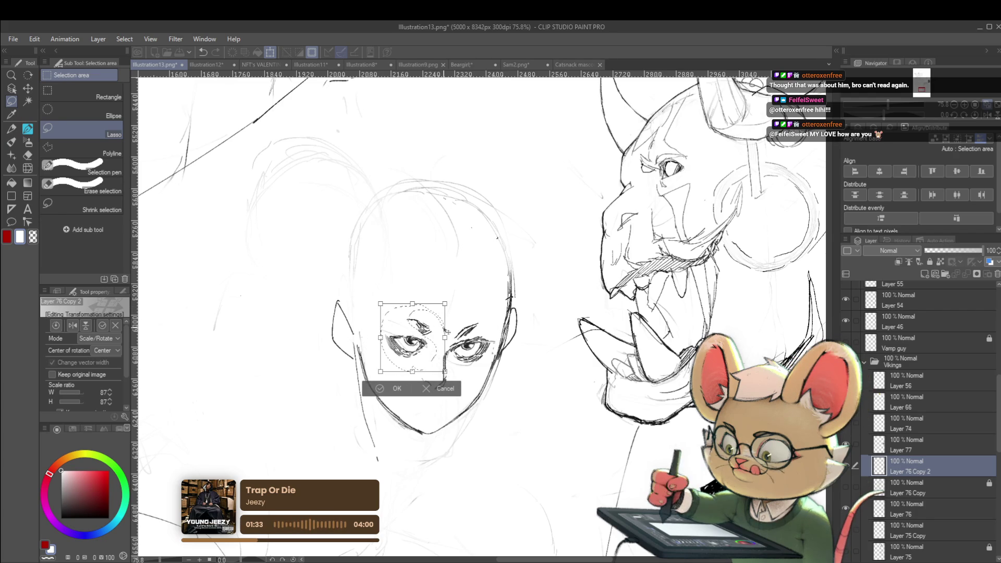
pyautogui.press('Return')
pyautogui.hotkey('ctrl', 'd')
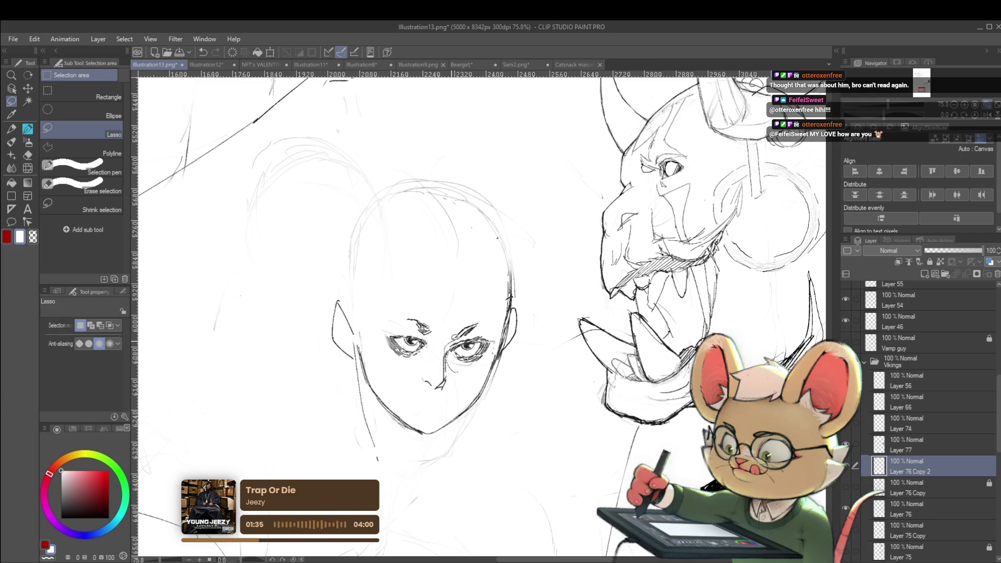
# Shrink the bald face's right eye to 88 percent, then zoom out to the whole page
pyautogui.hotkey('ctrl', 't')
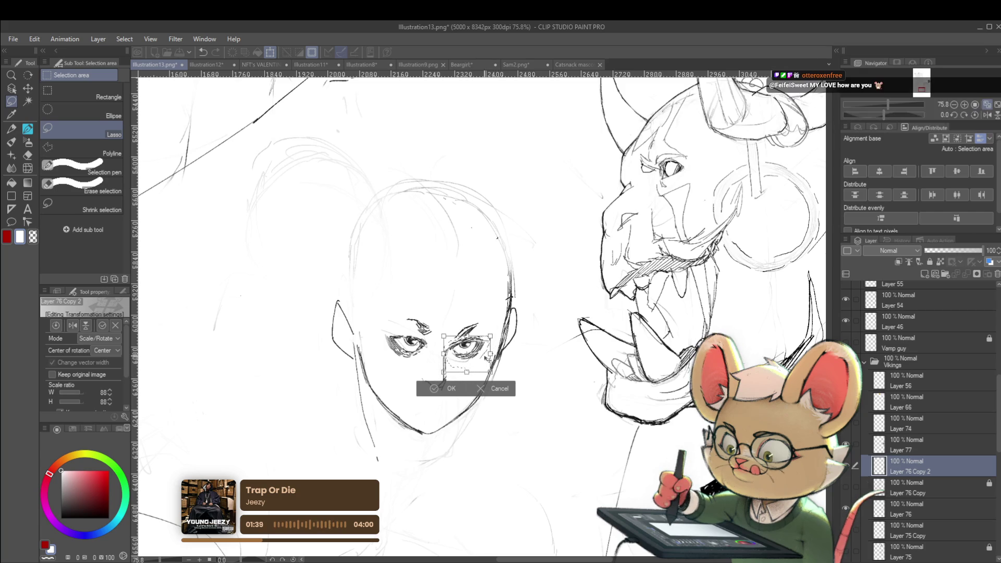
pyautogui.moveTo(490, 354); pyautogui.dragTo(487, 358)
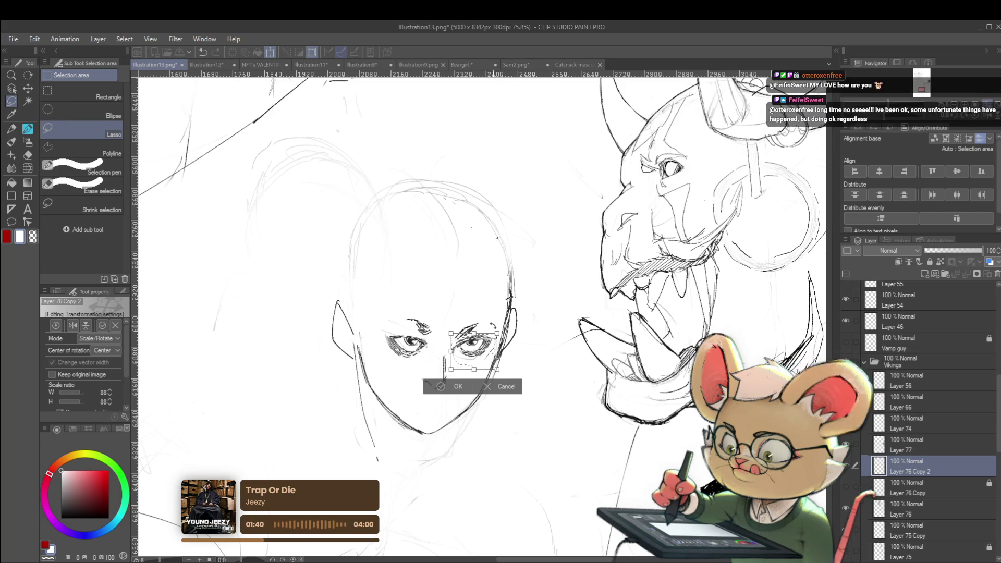
pyautogui.press('Return')
pyautogui.hotkey('ctrl', '-')
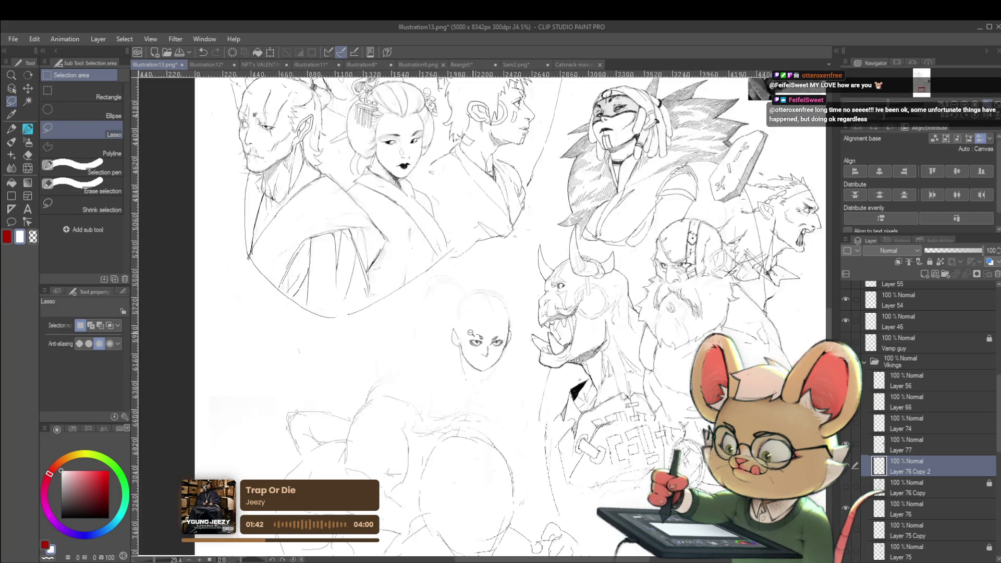
pyautogui.hotkey('ctrl', '-')
# Unflip the view and readjust the bald face's right eye so it sits level with the left
pyautogui.press('h')
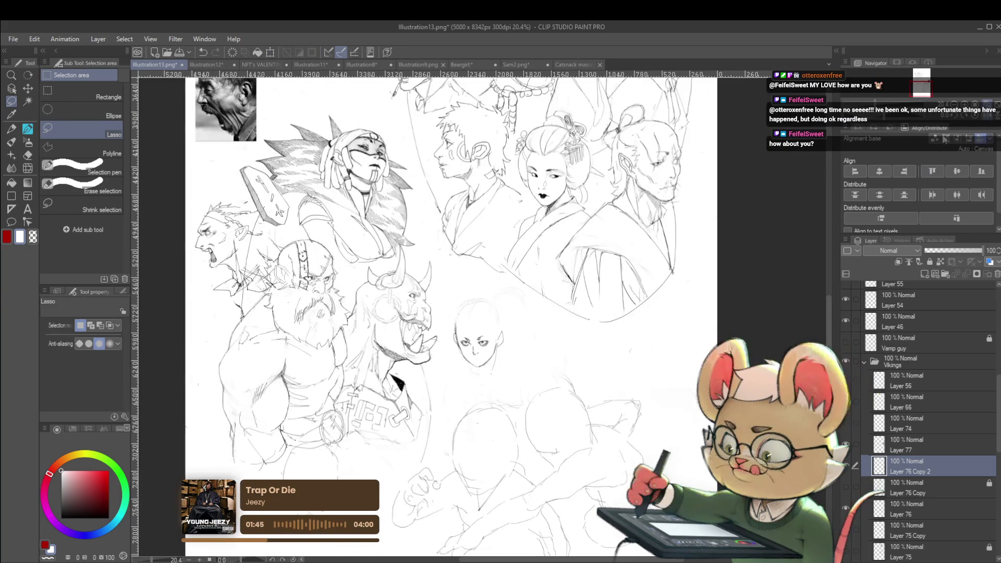
pyautogui.scroll(2, 492, 359)
pyautogui.scroll(3, 492, 359)
pyautogui.moveTo(491, 359); pyautogui.dragTo(460, 331)
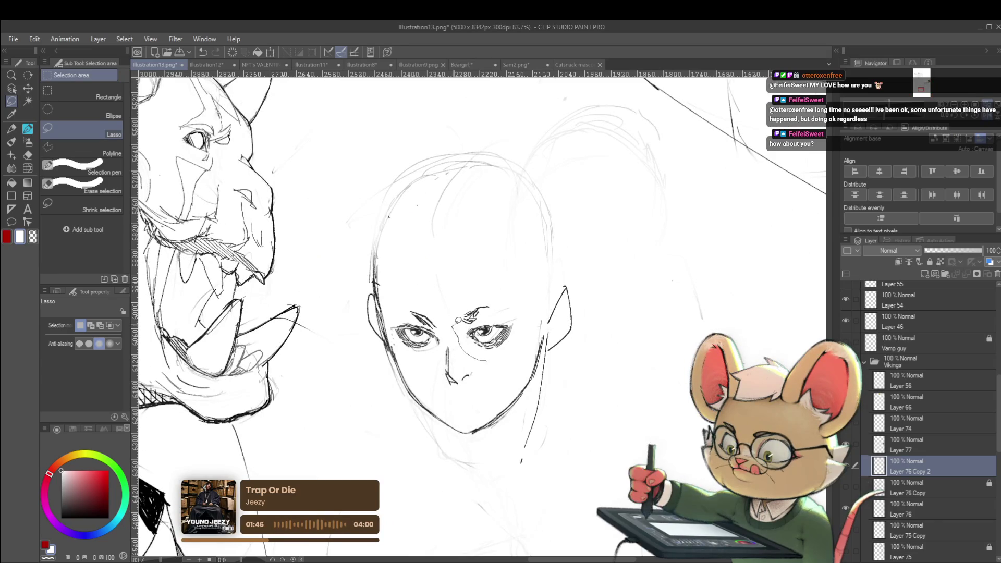
pyautogui.moveTo(524, 316); pyautogui.dragTo(529, 336)
pyautogui.hotkey('ctrl', 't')
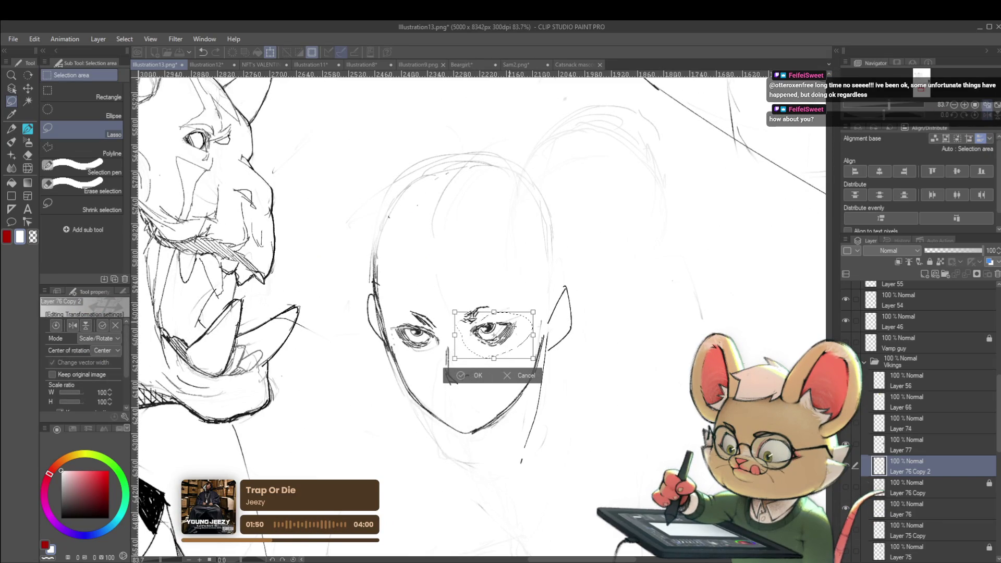
pyautogui.press('Return')
# Reframe the view on the bald face at 55% zoom and return to the Pencil
pyautogui.scroll(-1, 512, 325)
pyautogui.scroll(-2, 513, 324)
pyautogui.scroll(-2, 513, 325)
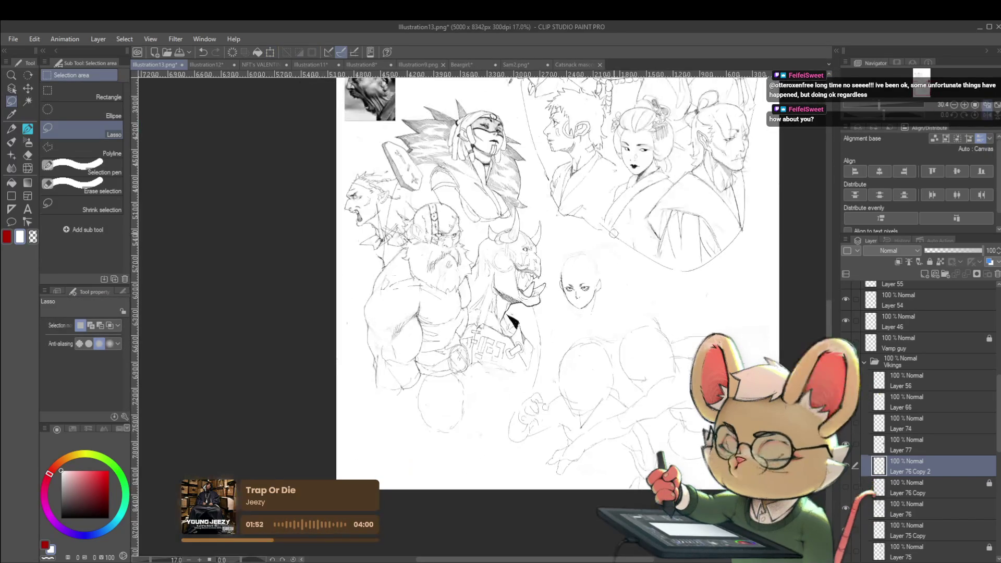
pyautogui.scroll(3, 589, 288)
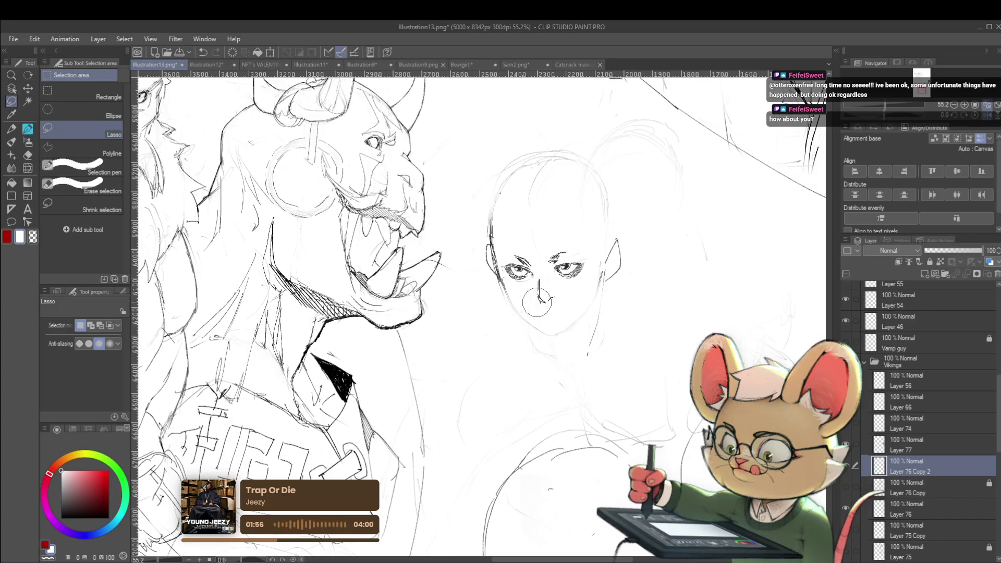
pyautogui.moveTo(602, 263); pyautogui.dragTo(669, 343)
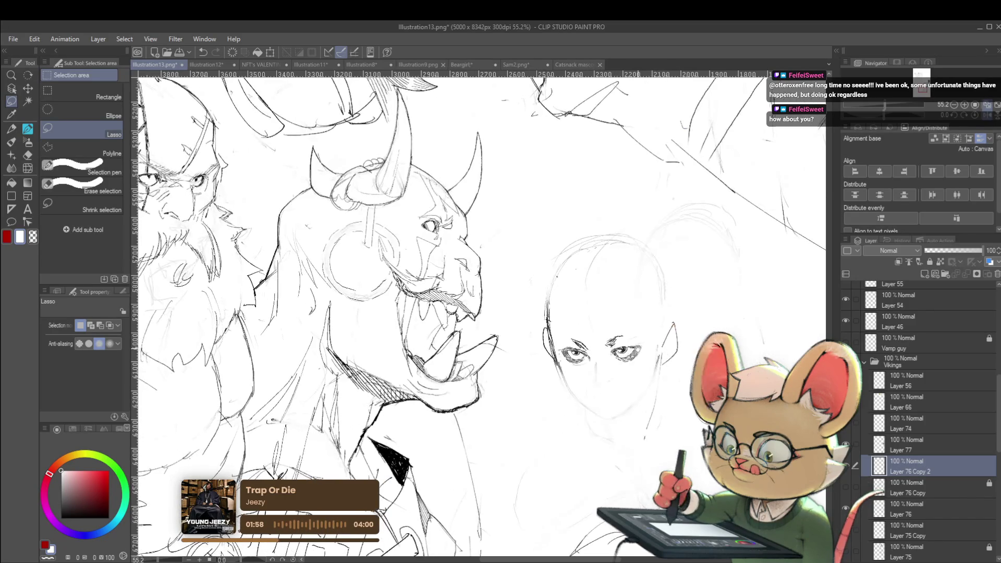
pyautogui.press('p')
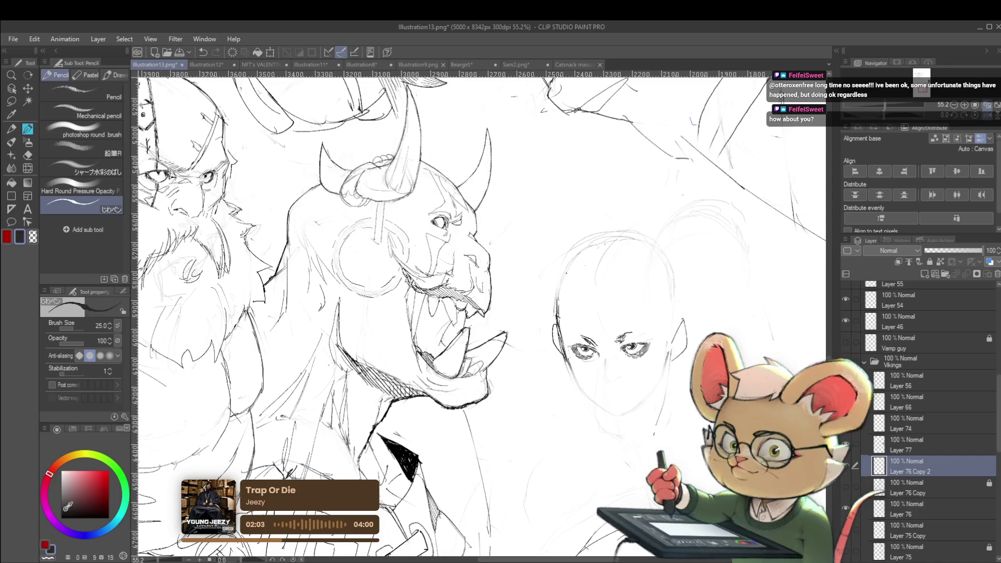
# Pick dark grey and pencil over the bald face's jaw and chin
pyautogui.keyDown('alt'); pyautogui.click(592, 383); pyautogui.keyUp('alt')
pyautogui.moveTo(592, 383); pyautogui.dragTo(577, 360)
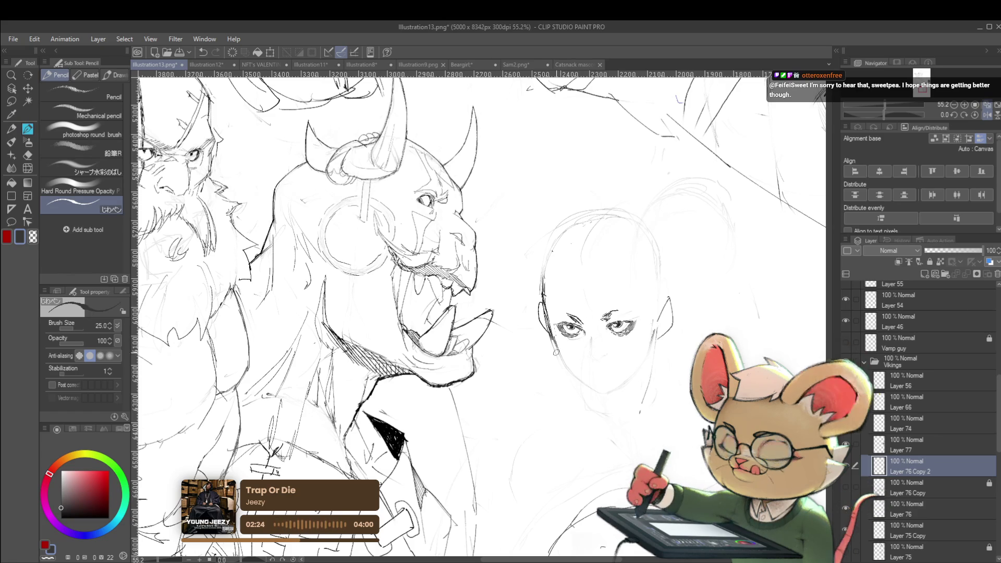
pyautogui.moveTo(552, 336)
pyautogui.mouseDown()
pyautogui.moveTo(566, 370)
pyautogui.moveTo(600, 390)
pyautogui.mouseUp()
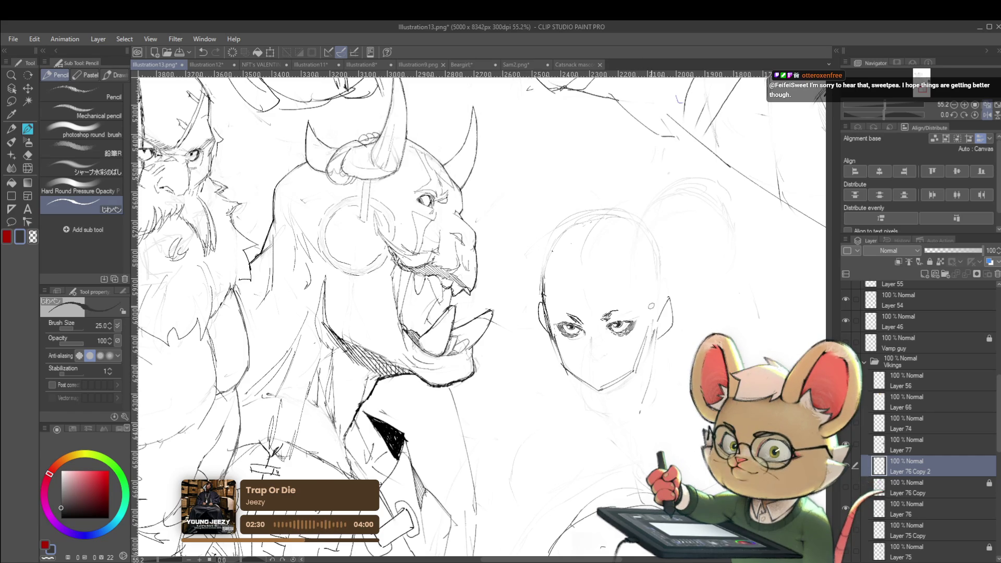
pyautogui.scroll(-5, 649, 354)
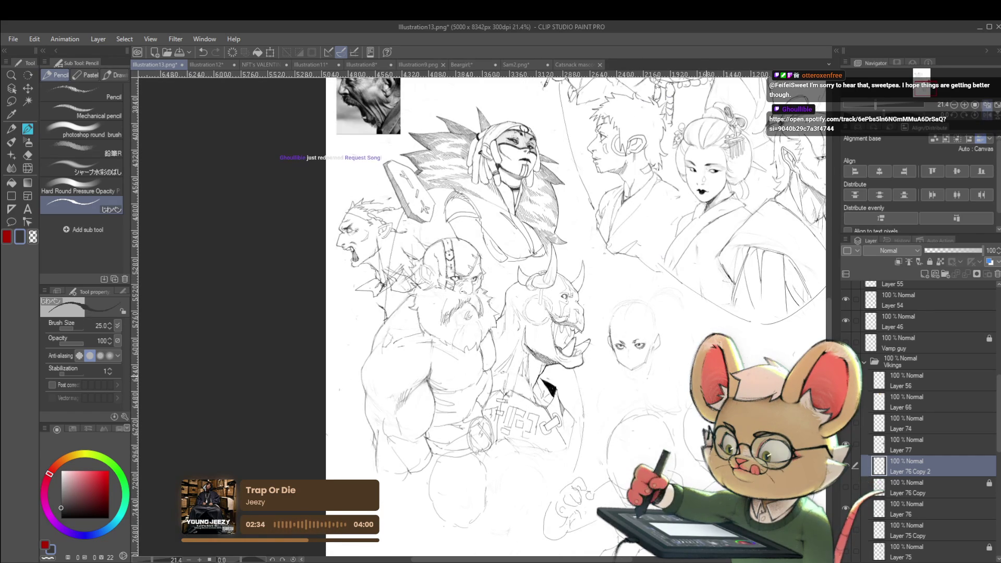
# Pan and zoom across the sketch sheet to frame the bald face beside the oni
pyautogui.moveTo(698, 345); pyautogui.dragTo(678, 397)
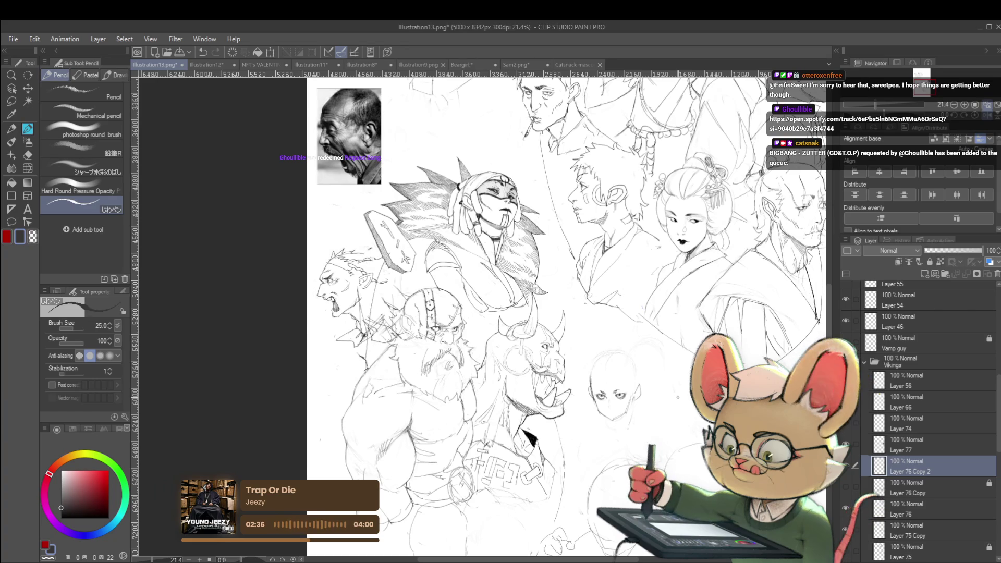
pyautogui.scroll(-2, 677, 397)
pyautogui.moveTo(742, 356); pyautogui.dragTo(680, 356)
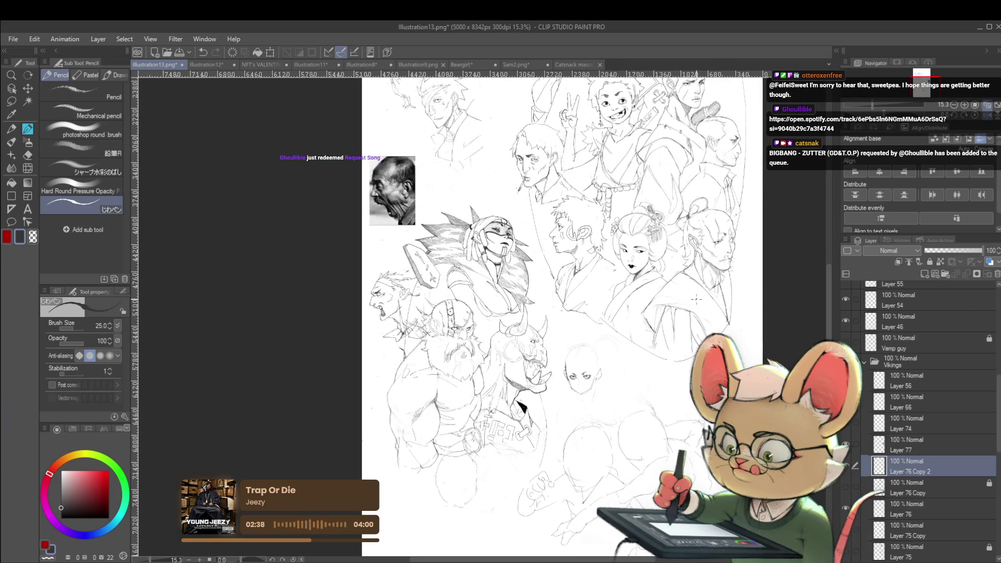
pyautogui.scroll(2, 594, 334)
pyautogui.scroll(-2, 604, 375)
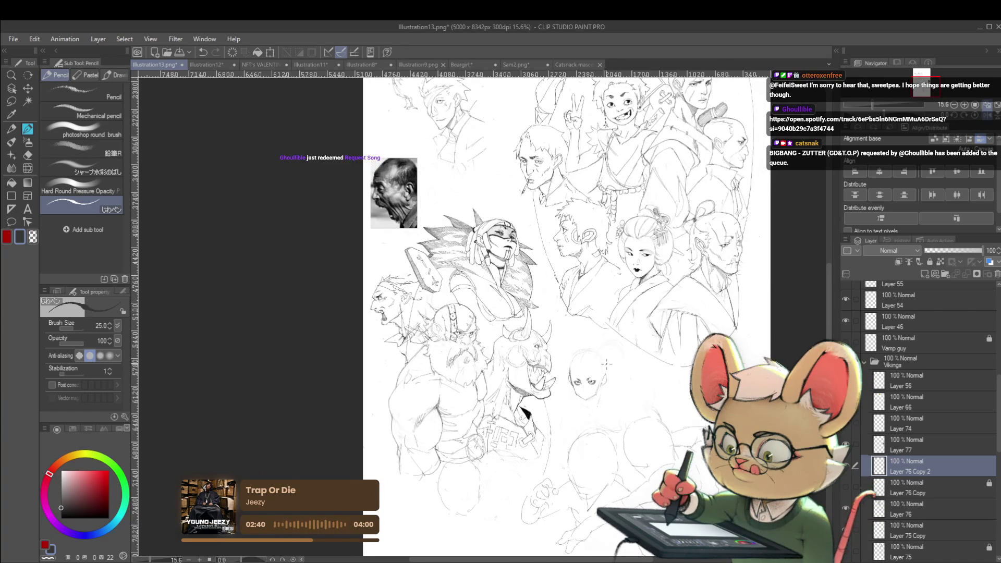
pyautogui.scroll(3, 414, 334)
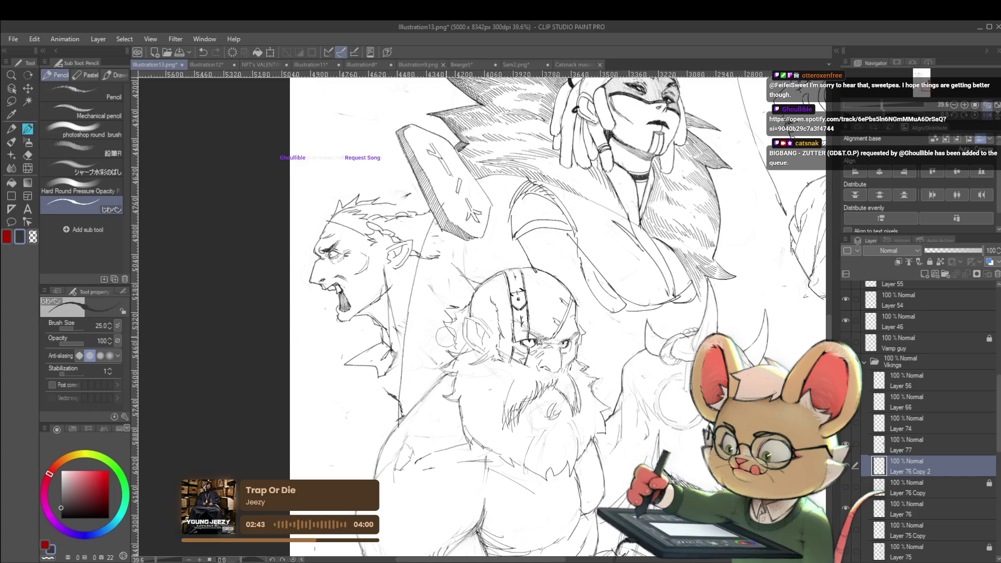
pyautogui.scroll(-3, 488, 266)
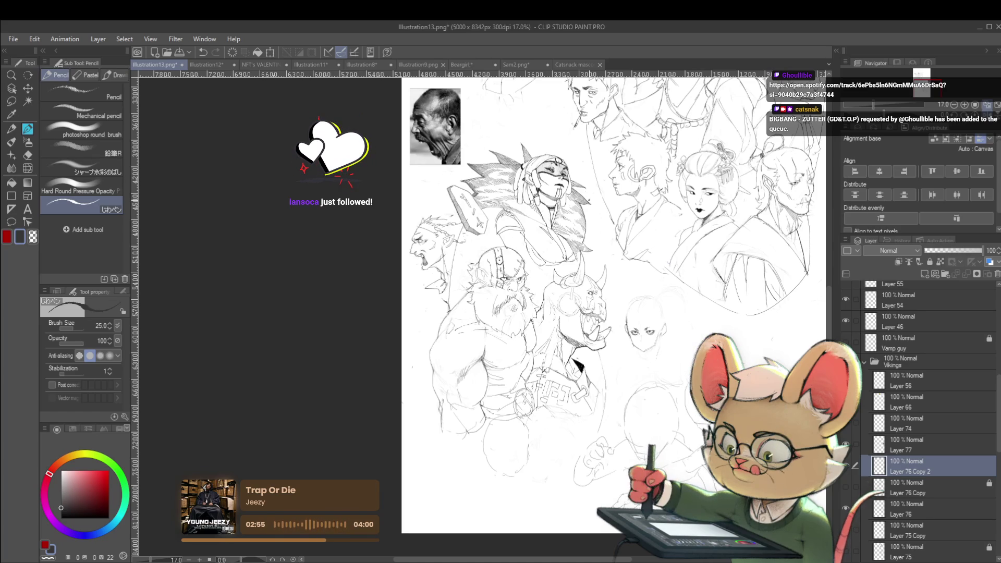
# Undo the jaw lines on the bald face, checking it in mirrored view
pyautogui.press('h')
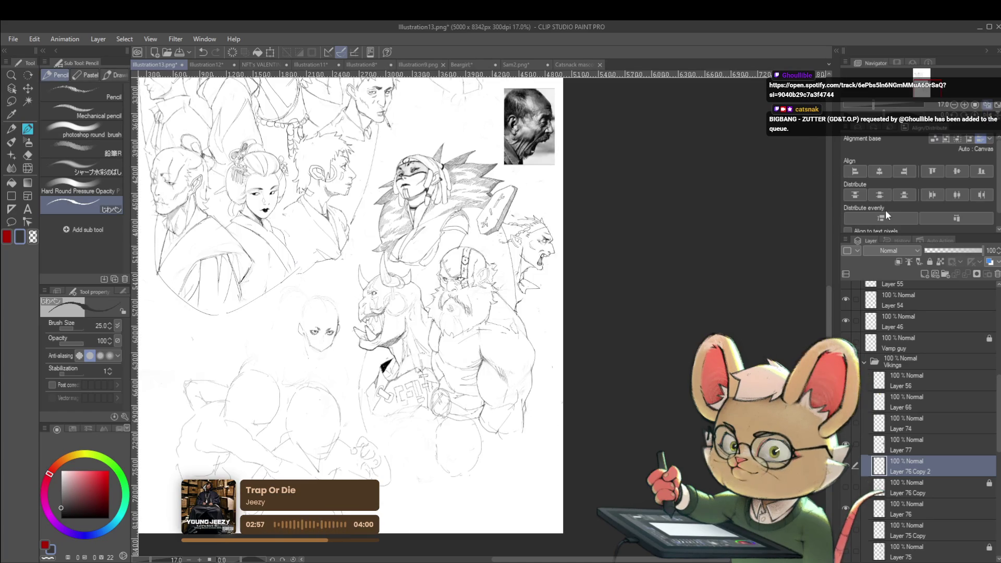
pyautogui.scroll(4, 341, 356)
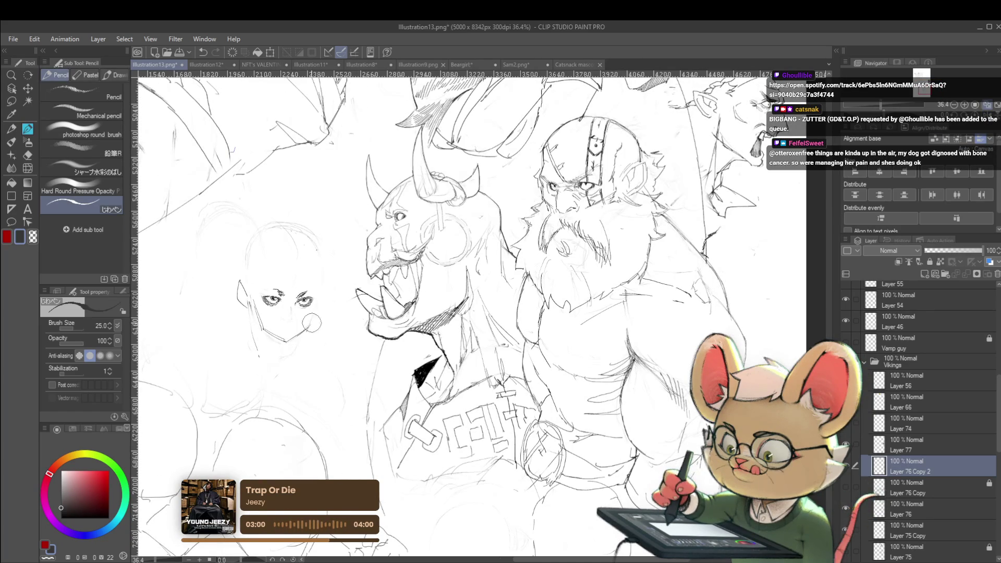
pyautogui.hotkey('ctrl', 'z')
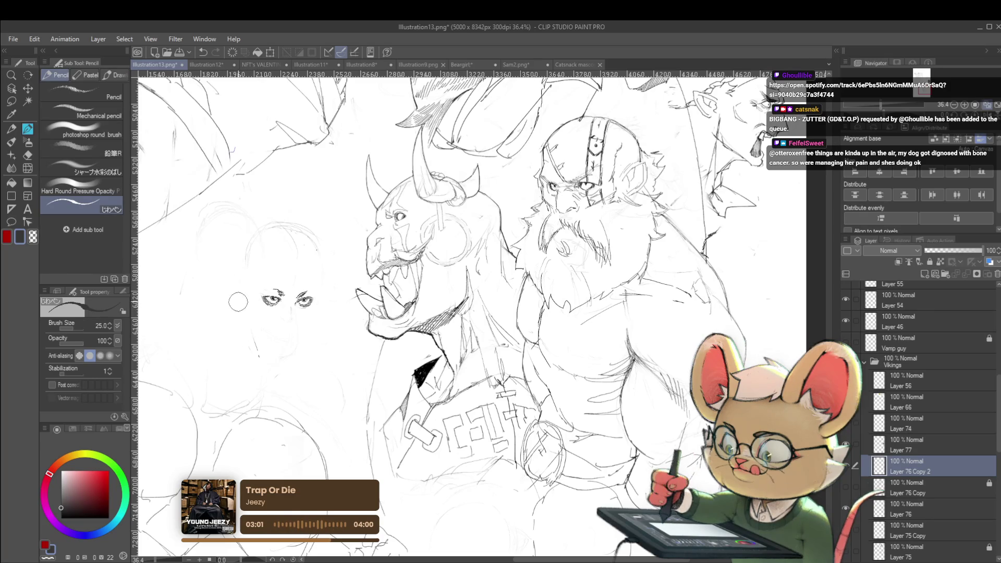
pyautogui.scroll(-4, 291, 339)
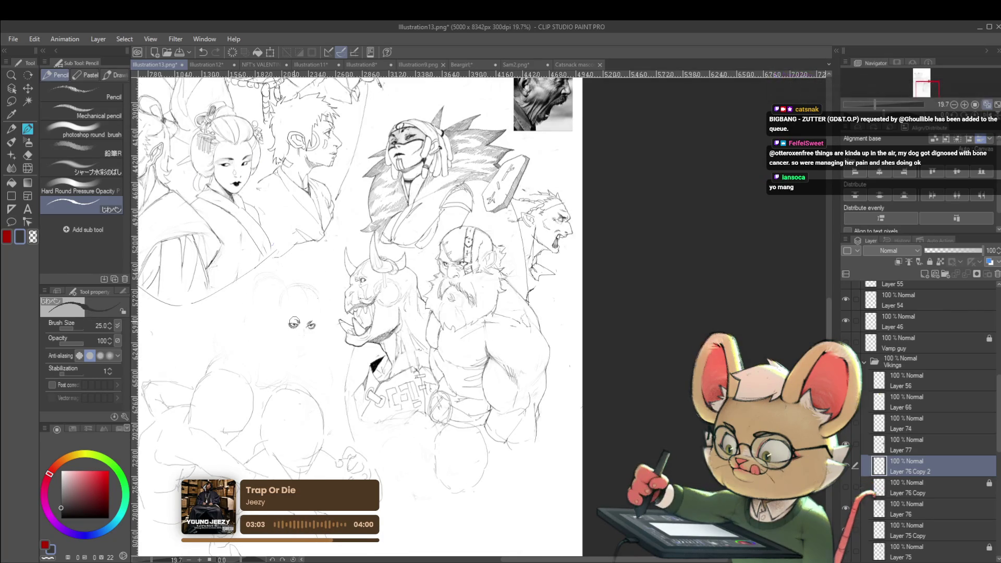
pyautogui.press('h')
pyautogui.scroll(4, 623, 309)
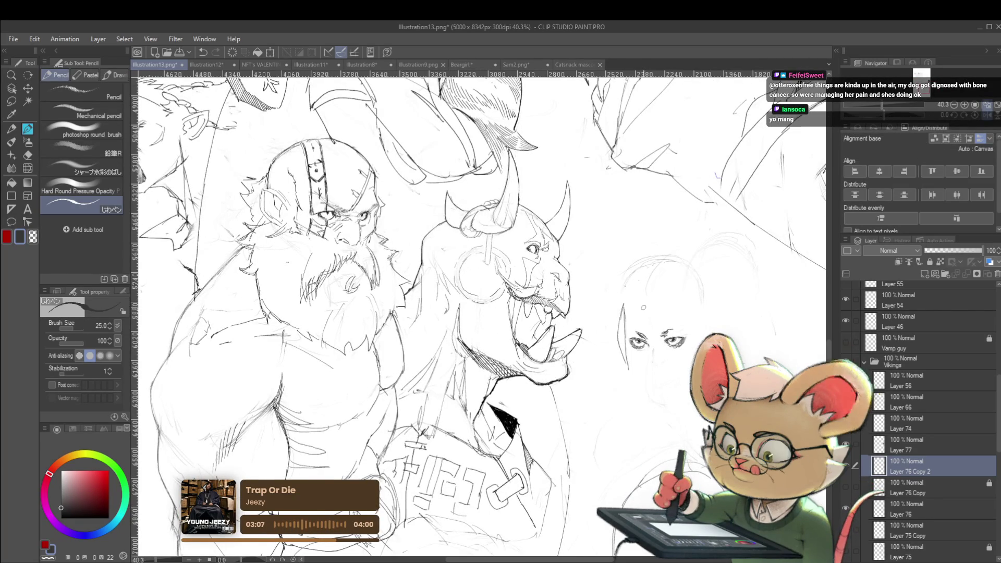
# Pencil a bang stroke above the face's right eye and reframe the view around the face and oni
pyautogui.moveTo(659, 323); pyautogui.dragTo(673, 320)
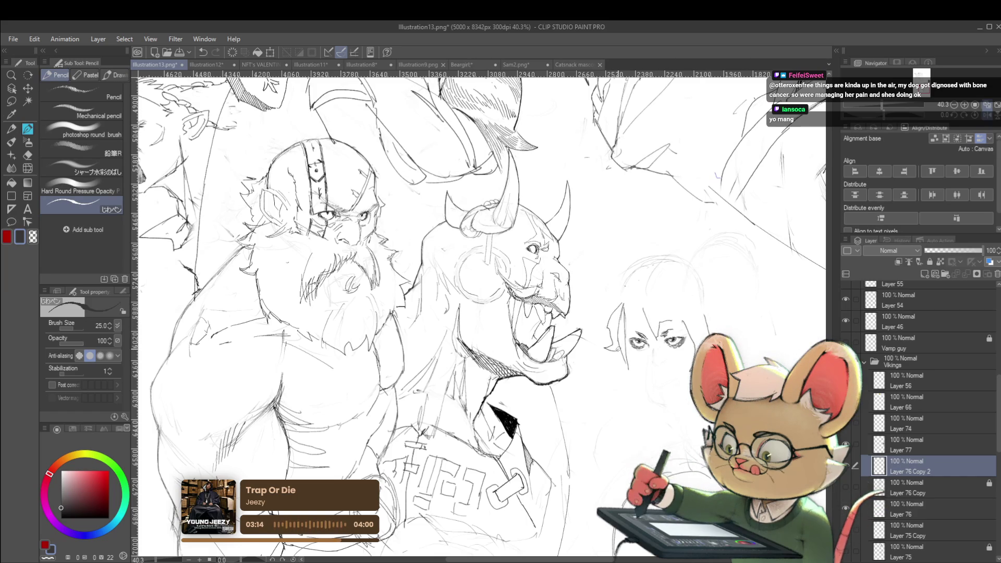
pyautogui.scroll(-3, 634, 283)
pyautogui.scroll(2, 653, 344)
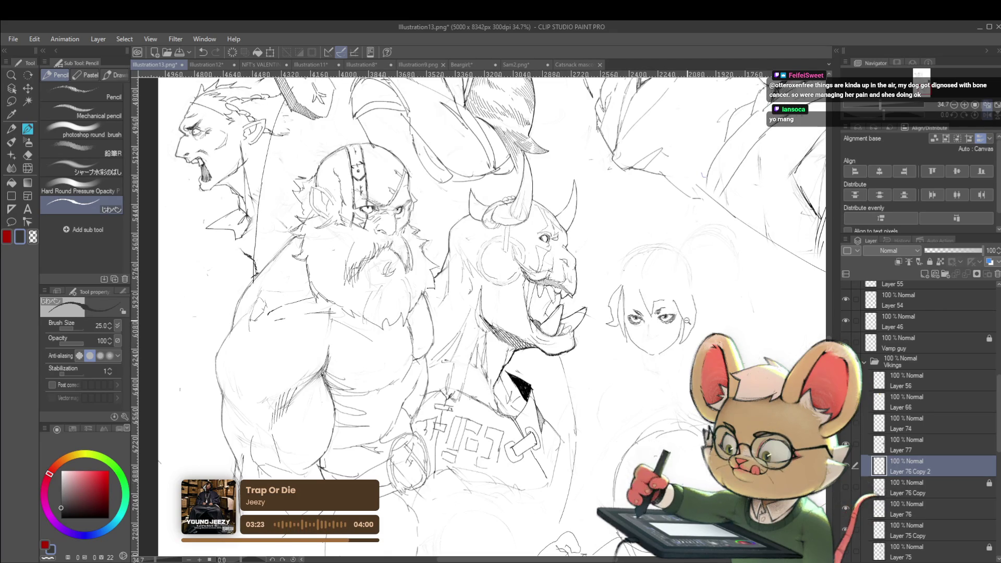
pyautogui.scroll(-3, 686, 321)
pyautogui.moveTo(737, 251); pyautogui.dragTo(555, 280)
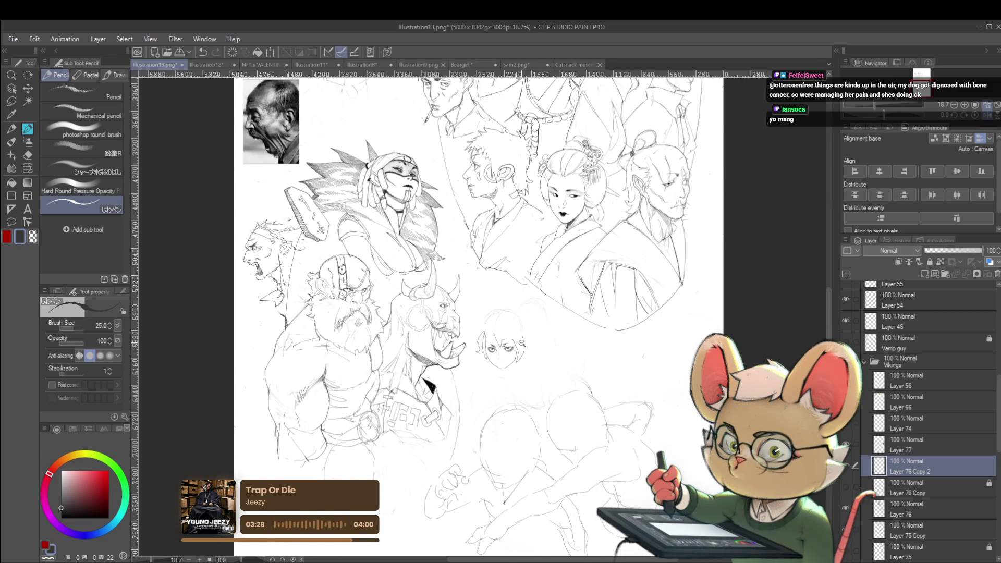
pyautogui.scroll(5, 521, 343)
pyautogui.scroll(-3, 536, 344)
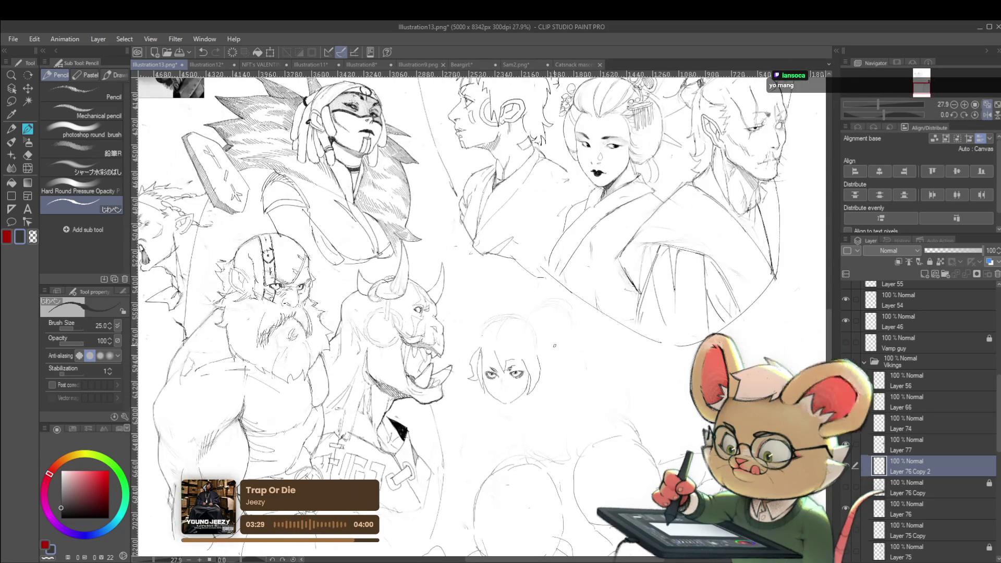
pyautogui.moveTo(554, 345); pyautogui.dragTo(594, 365)
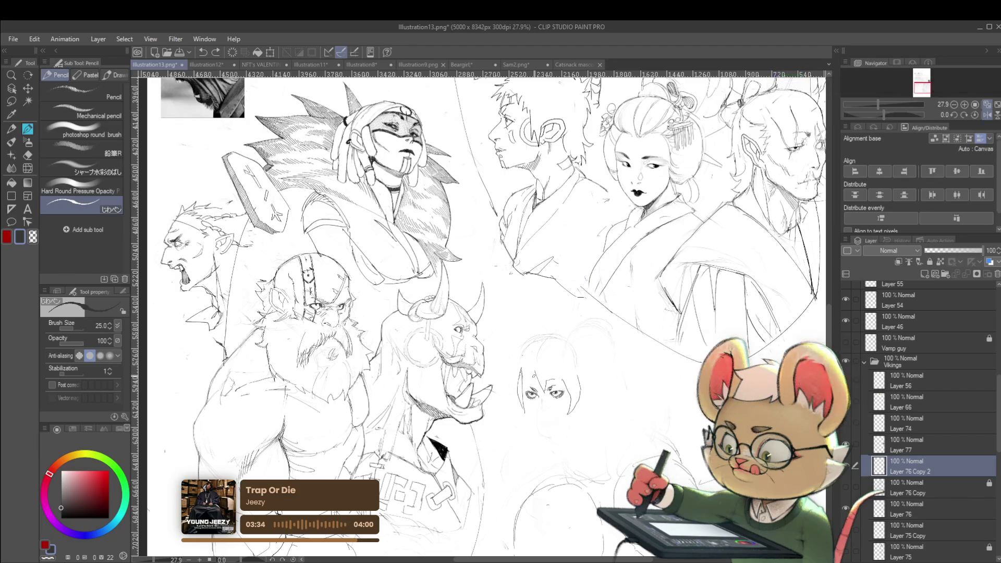
pyautogui.scroll(1, 505, 399)
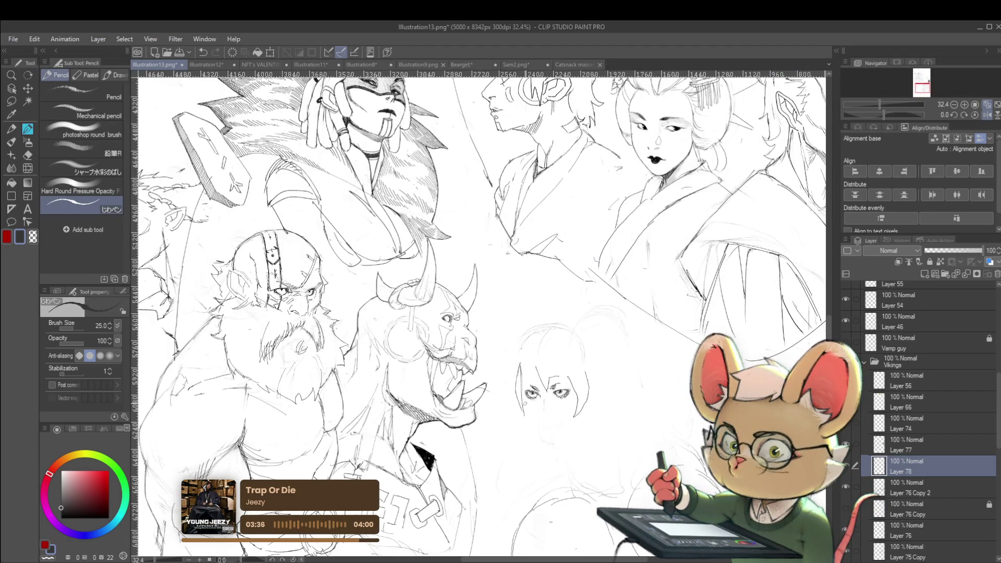
# Darken the lines around the face's left eye and add a small stroke at the nose
pyautogui.moveTo(525, 385); pyautogui.dragTo(539, 405)
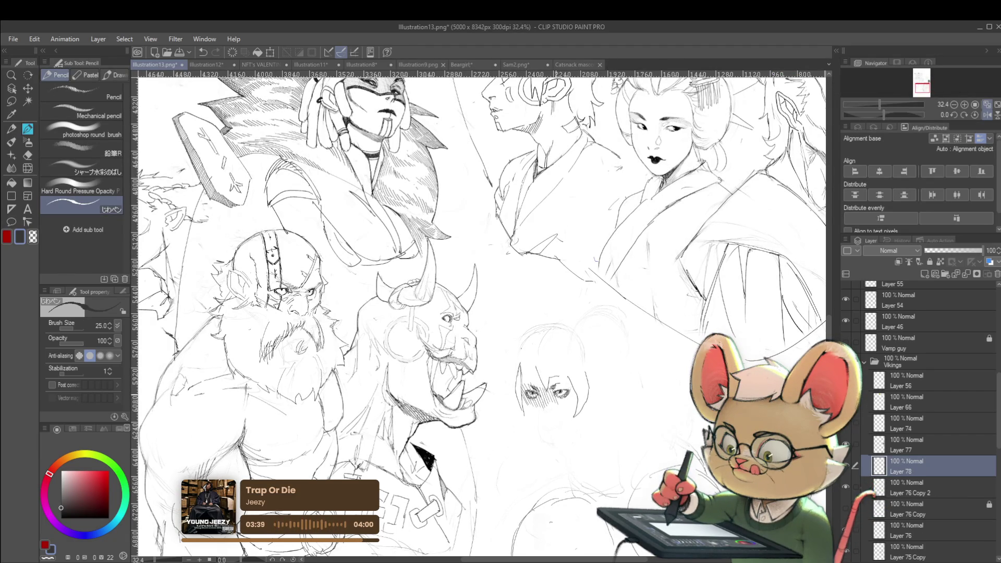
pyautogui.scroll(-3, 555, 295)
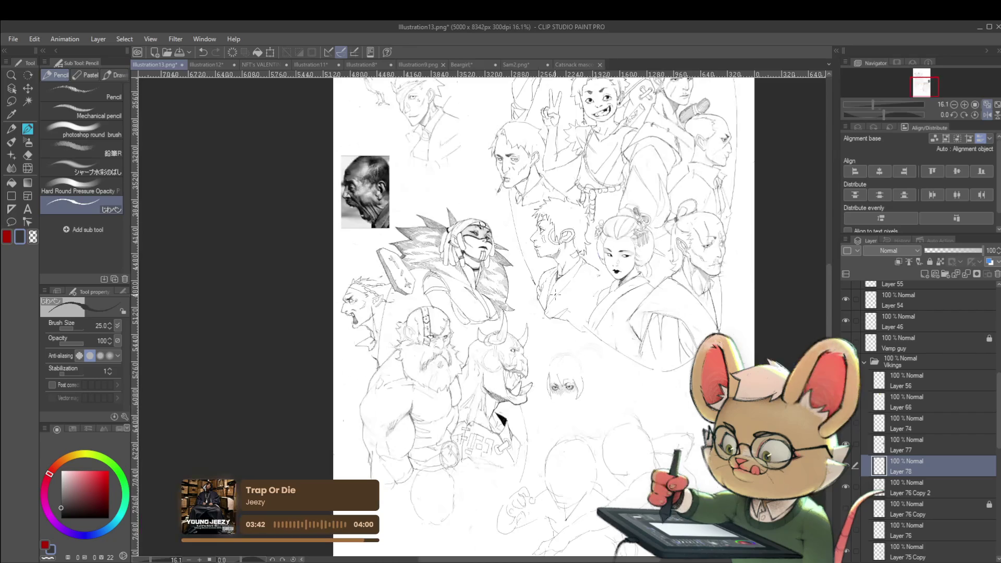
pyautogui.scroll(5, 558, 399)
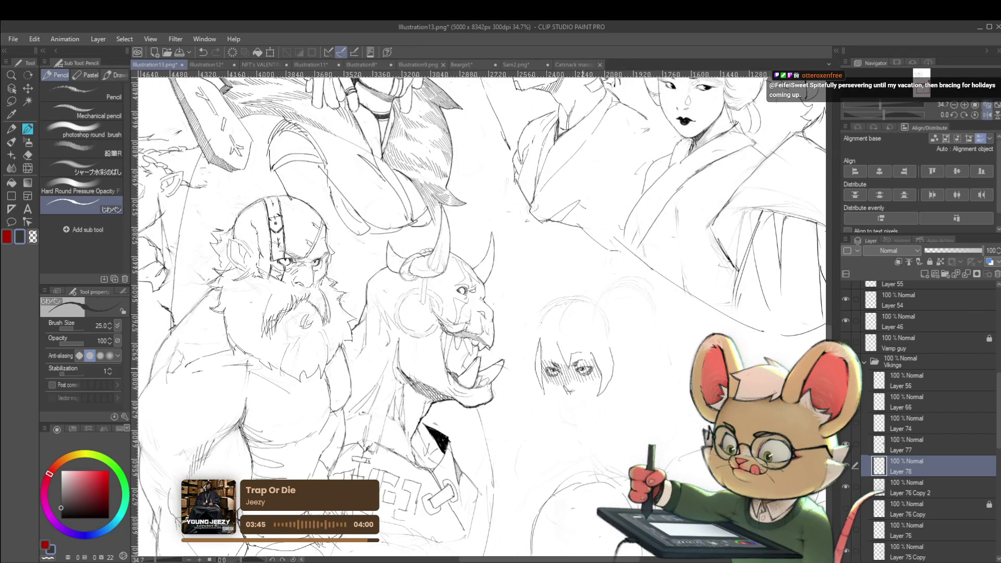
pyautogui.scroll(-2, 565, 306)
pyautogui.scroll(2, 576, 344)
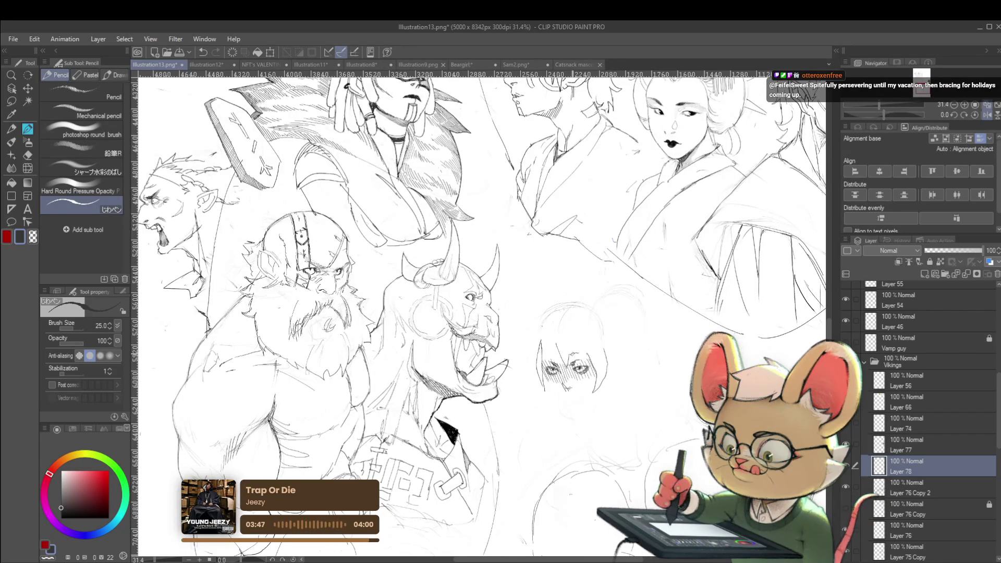
pyautogui.scroll(4, 580, 380)
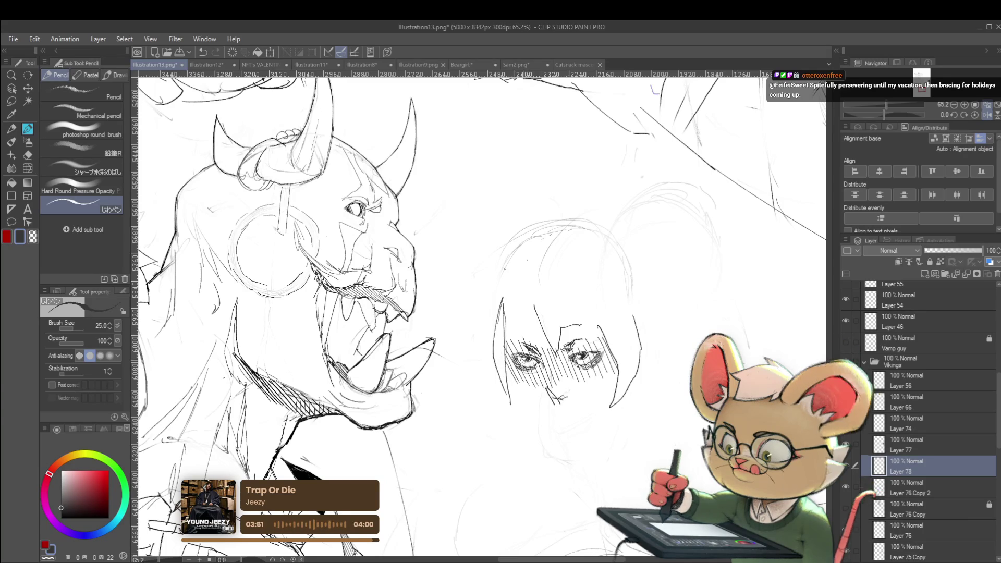
pyautogui.scroll(-6, 526, 320)
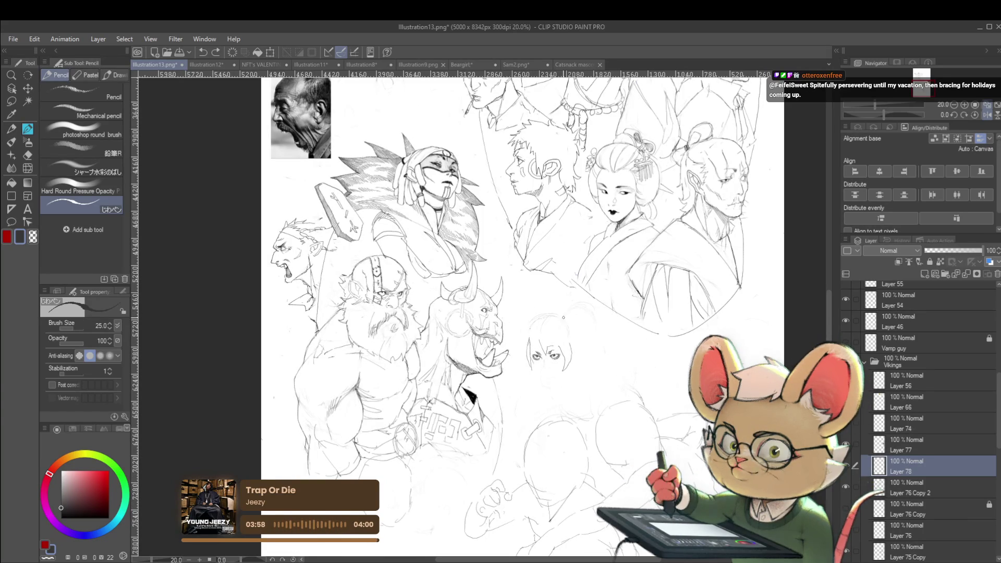
pyautogui.scroll(6, 549, 365)
pyautogui.moveTo(549, 386); pyautogui.dragTo(538, 384)
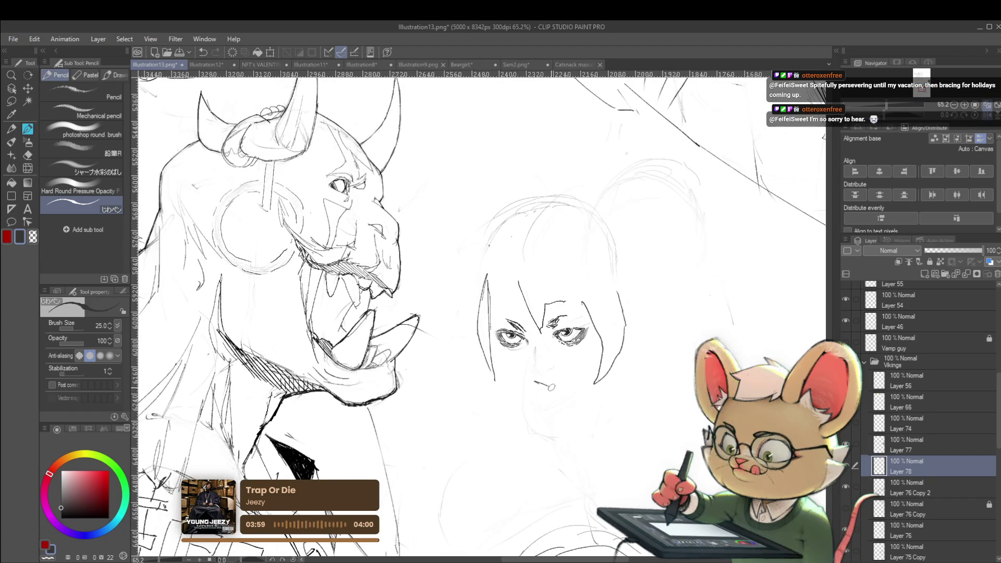
pyautogui.scroll(-4, 570, 370)
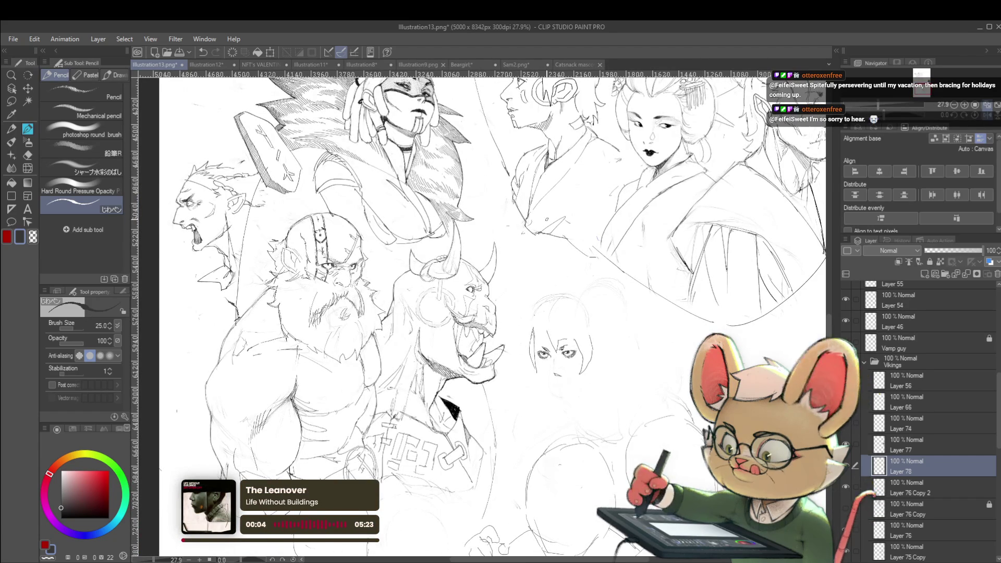
pyautogui.scroll(5, 553, 369)
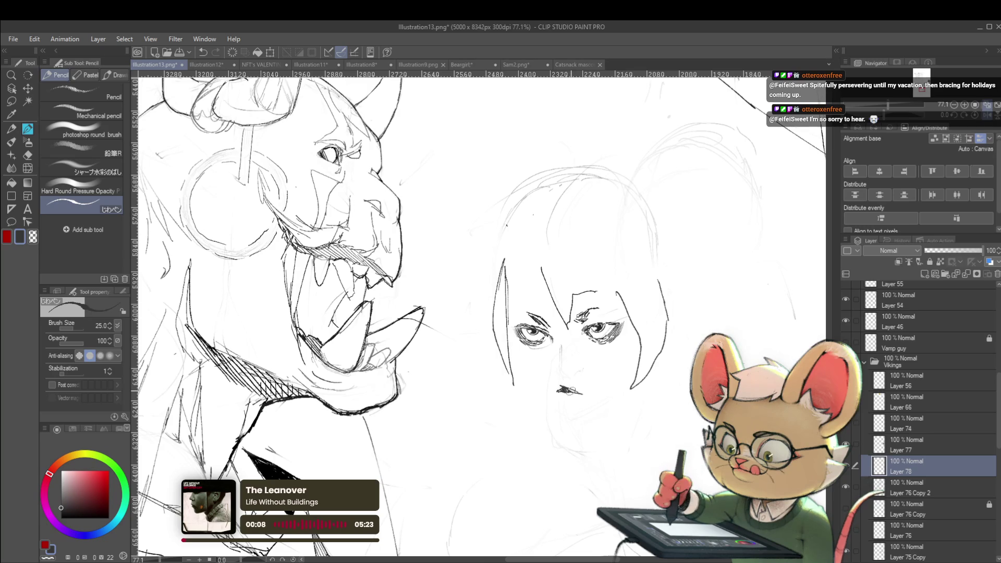
# Review the face in a mirrored view, then select Layer 76 Copy 2
pyautogui.moveTo(575, 390)
pyautogui.mouseDown()
pyautogui.moveTo(568, 369)
pyautogui.moveTo(543, 358)
pyautogui.mouseUp()
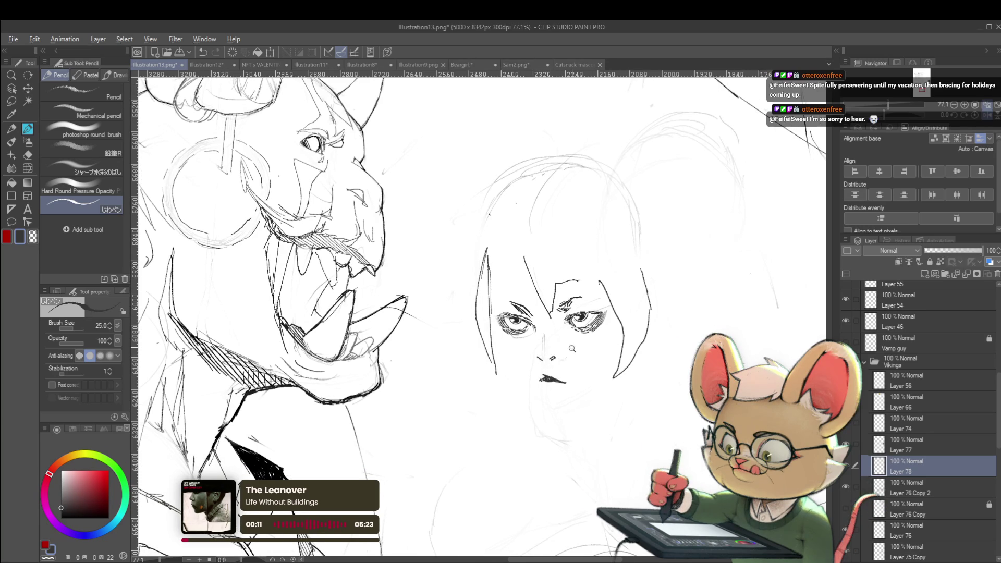
pyautogui.scroll(-3, 571, 349)
pyautogui.moveTo(573, 339); pyautogui.dragTo(396, 339)
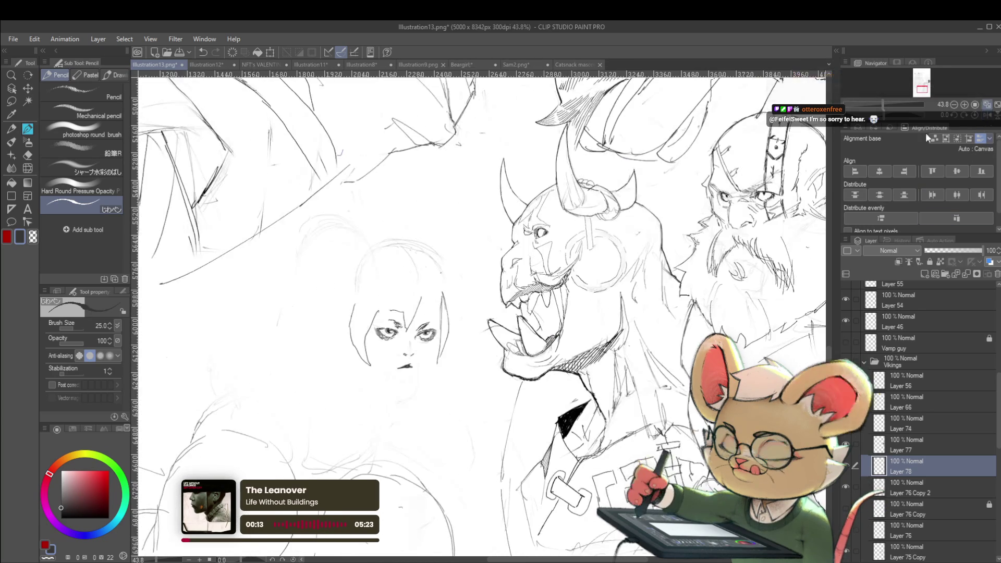
pyautogui.scroll(-3, 469, 313)
pyautogui.scroll(2, 495, 307)
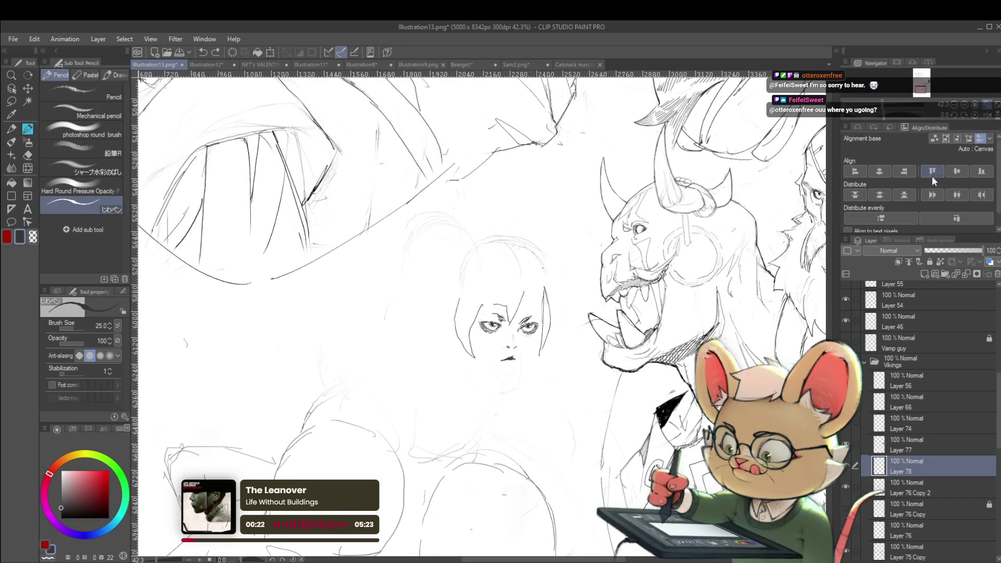
pyautogui.press('h')
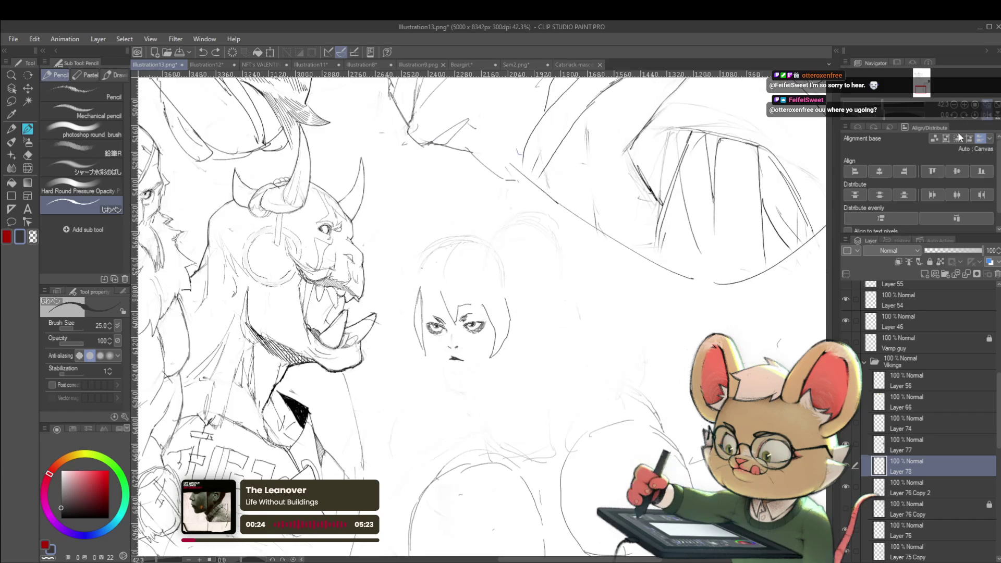
pyautogui.scroll(2, 375, 360)
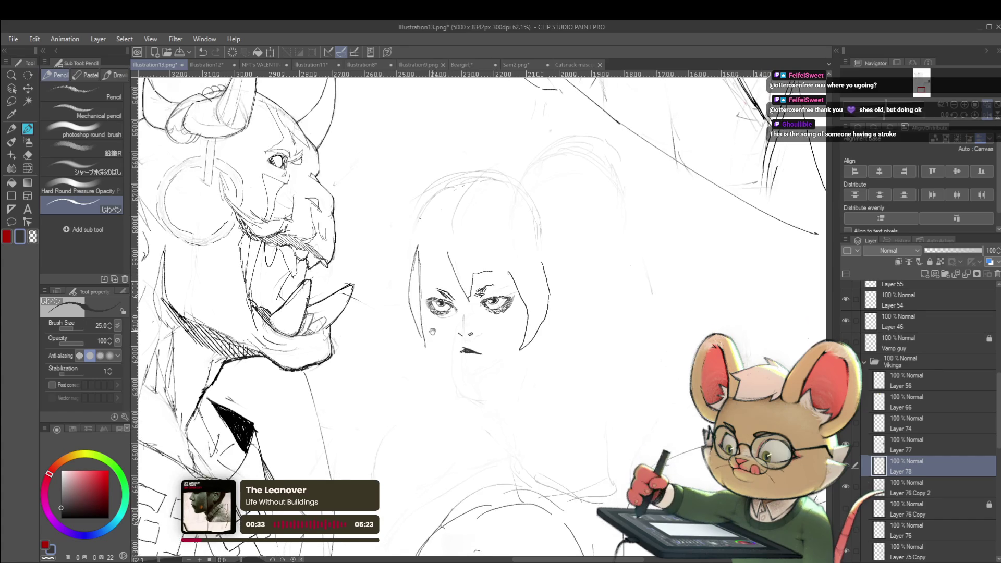
pyautogui.scroll(-1, 477, 312)
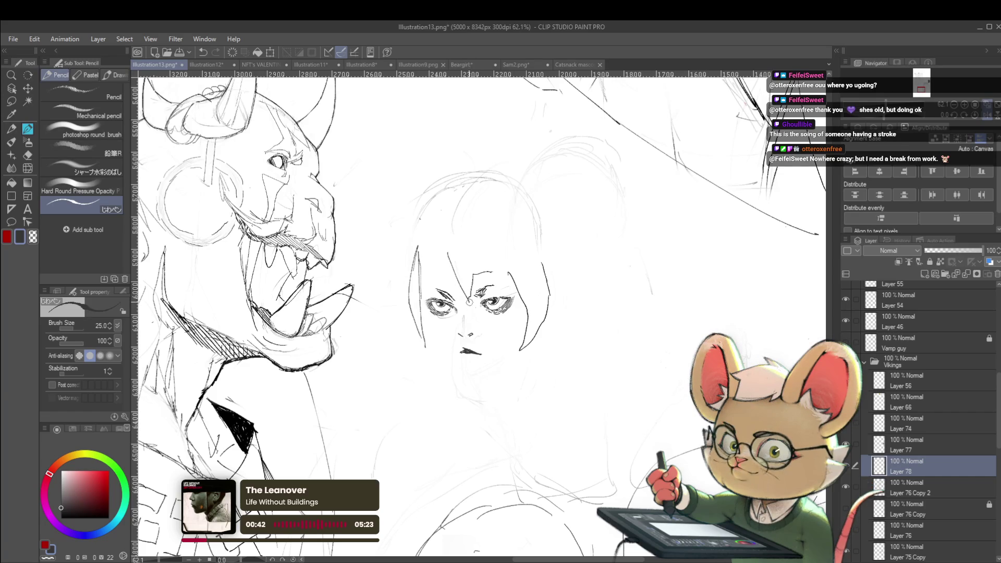
pyautogui.click(910, 491)
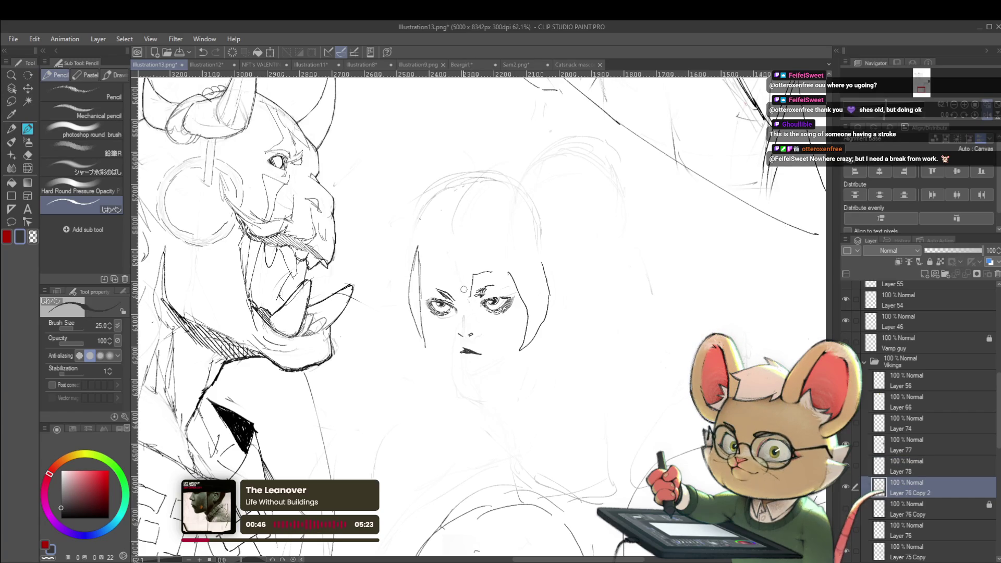
# Undo the strokes above the left eye, along the right side, and the newest head outline
pyautogui.hotkey('ctrl', 'z')
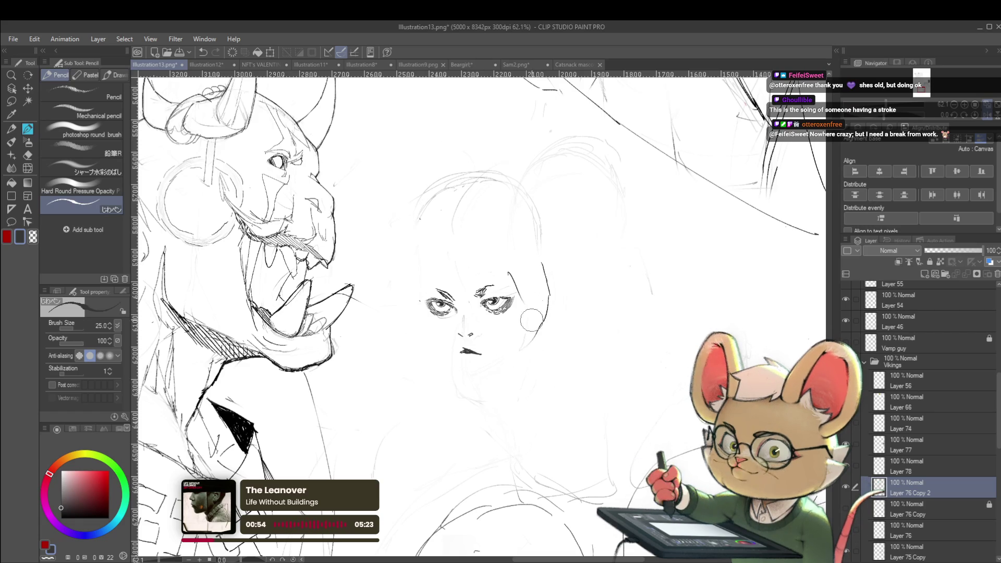
pyautogui.hotkey('ctrl', 'z')
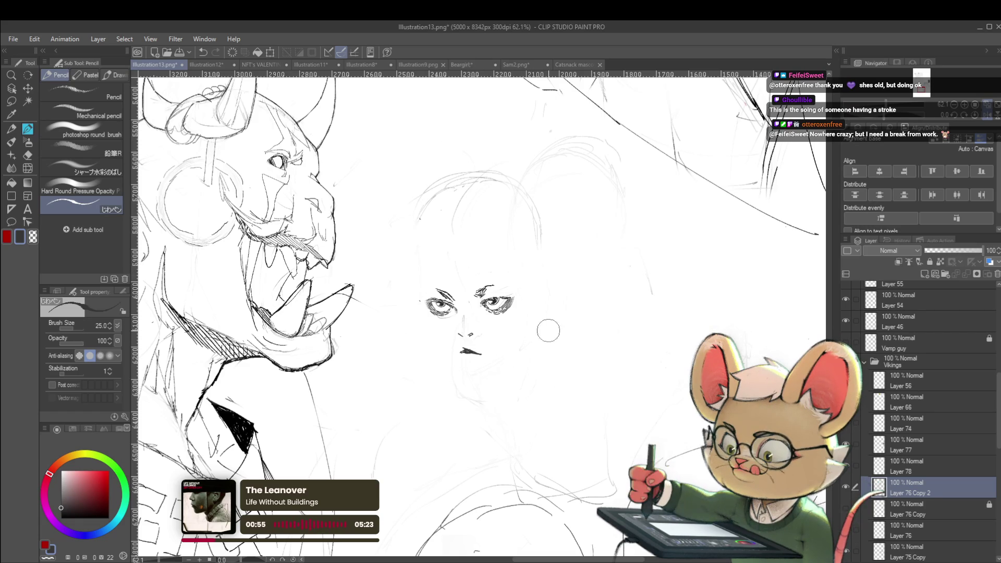
pyautogui.scroll(-3, 552, 344)
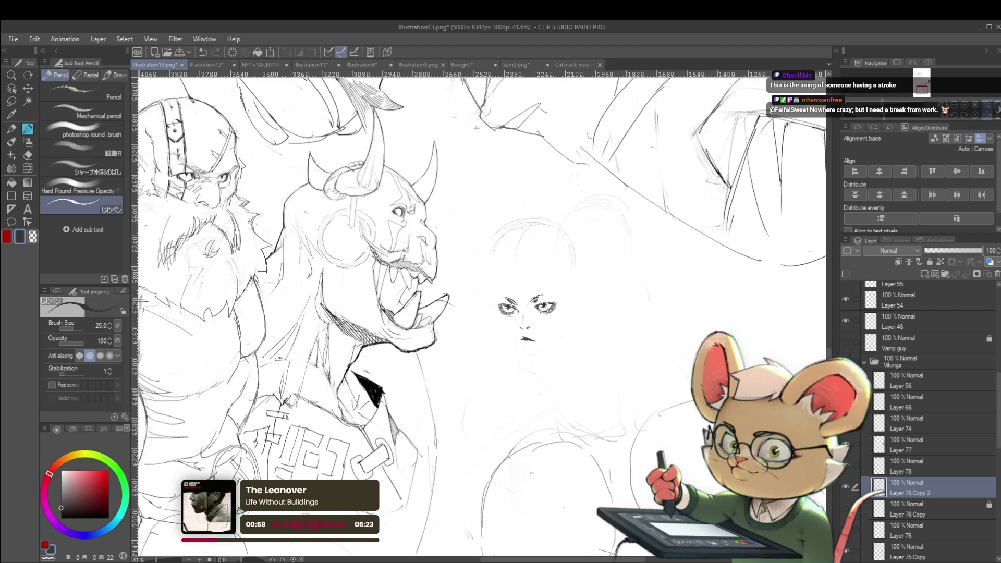
pyautogui.press('h')
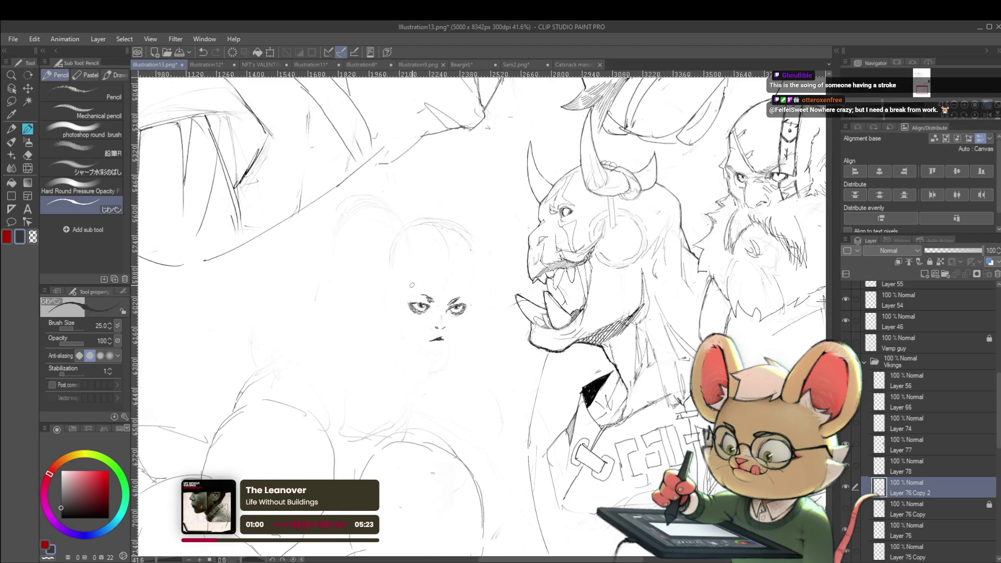
pyautogui.hotkey('ctrl', 'z')
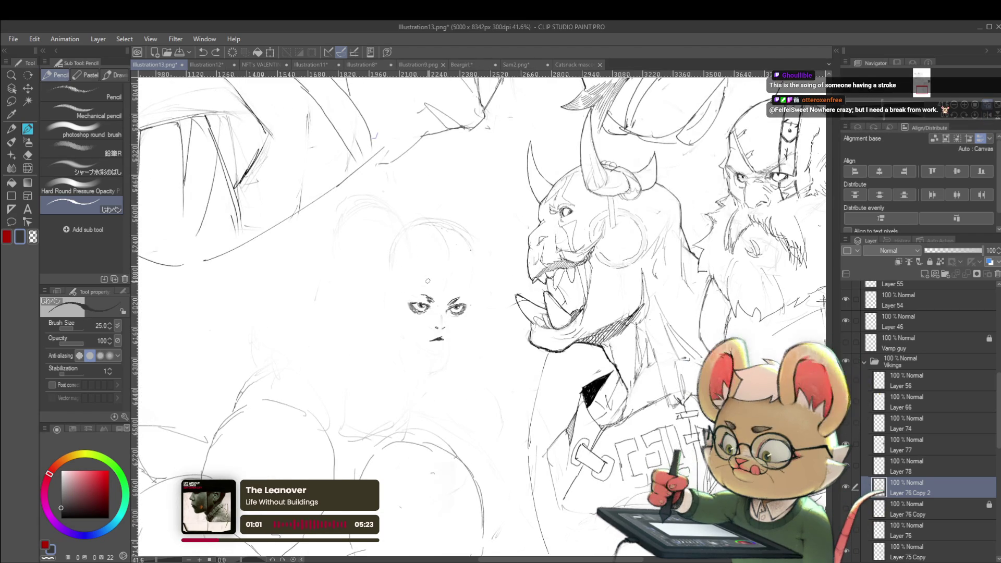
# Redraw the girl's head top, left cheek and jawline down to the chin and up the right side
pyautogui.moveTo(445, 279)
pyautogui.mouseDown()
pyautogui.moveTo(471, 290)
pyautogui.moveTo(467, 338)
pyautogui.mouseUp()
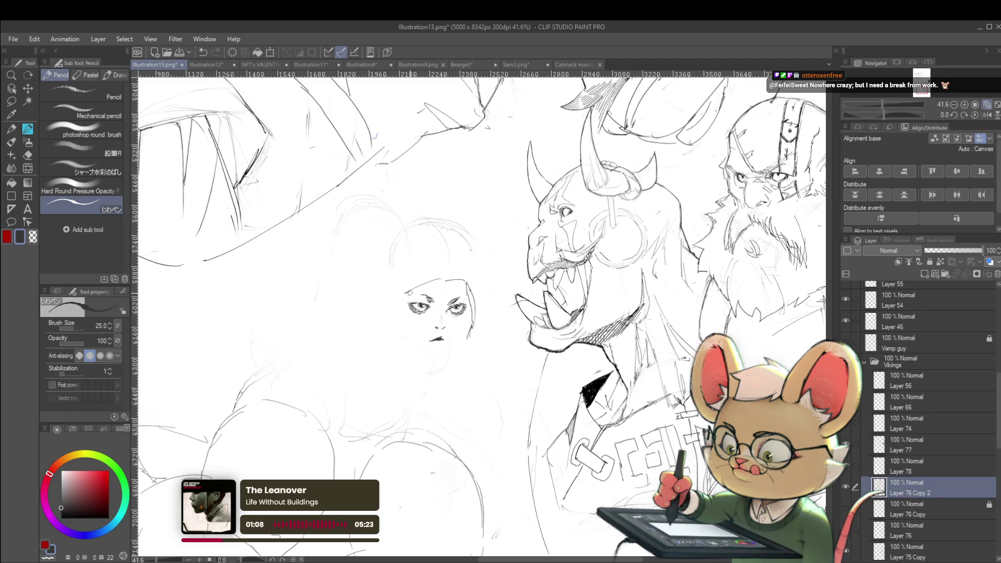
pyautogui.moveTo(408, 293); pyautogui.dragTo(396, 348)
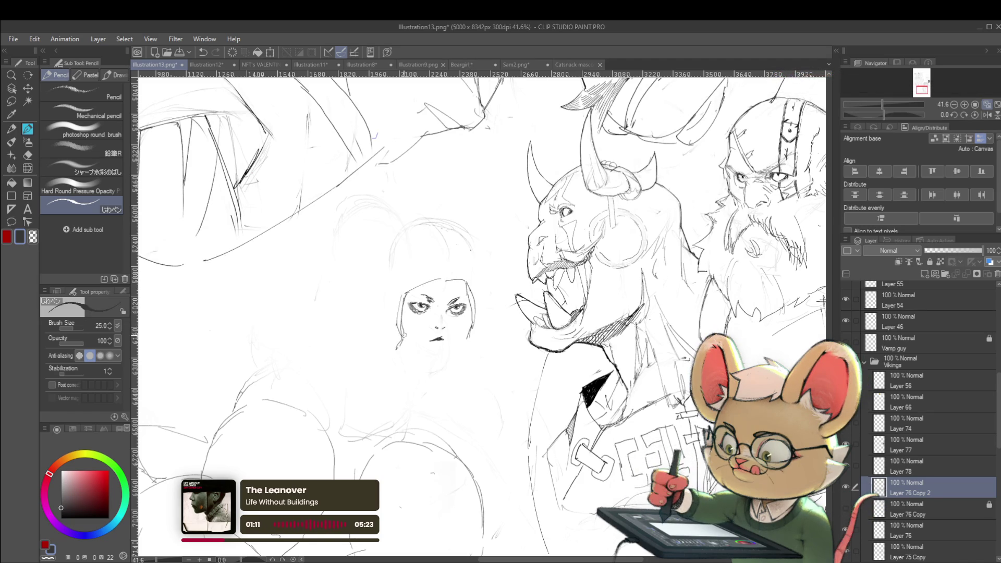
pyautogui.moveTo(398, 347); pyautogui.dragTo(433, 363)
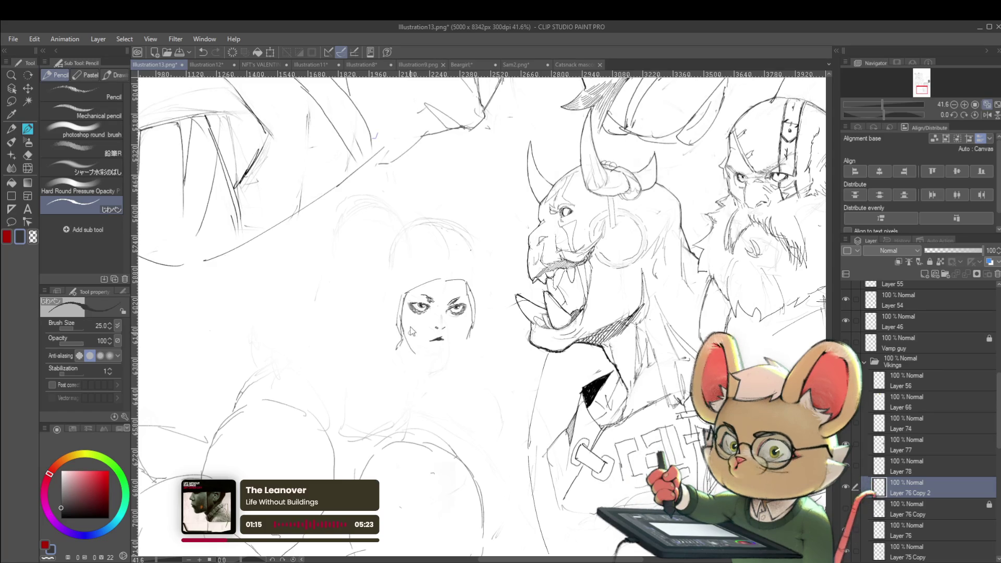
pyautogui.moveTo(407, 333); pyautogui.dragTo(415, 345)
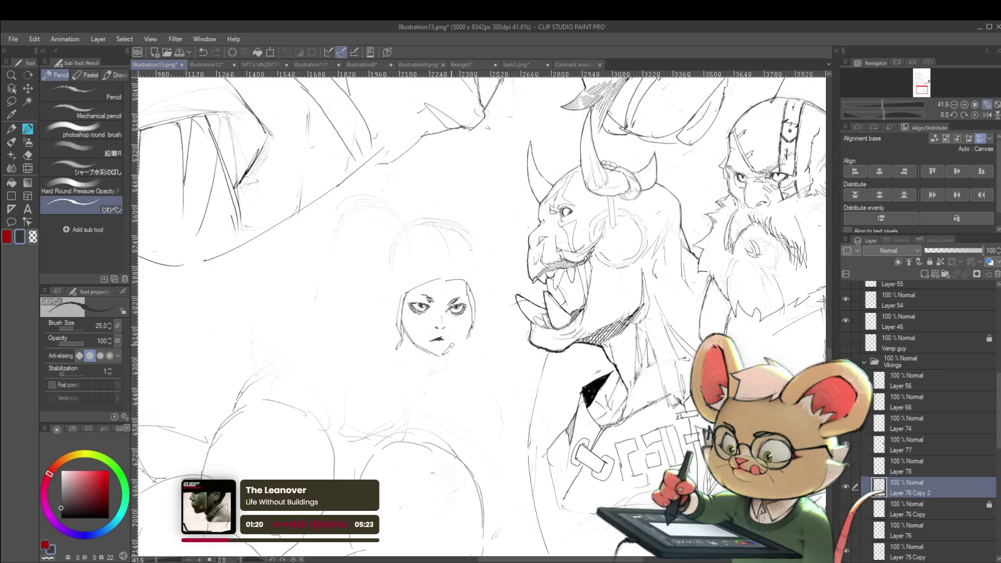
pyautogui.moveTo(442, 355); pyautogui.dragTo(459, 338)
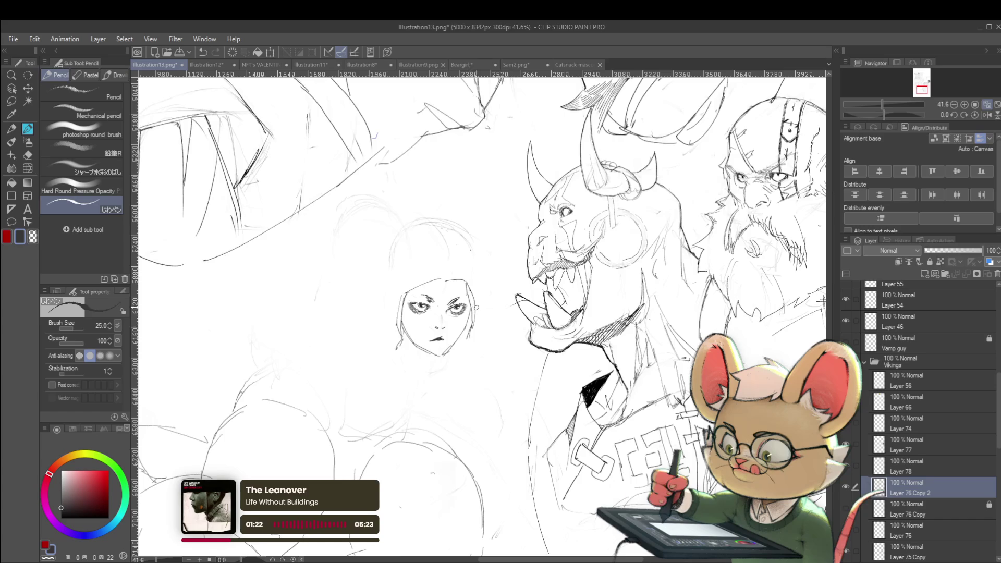
pyautogui.scroll(-4, 476, 307)
# Check the redrawn face in a mirrored view at several zoom levels
pyautogui.press('h')
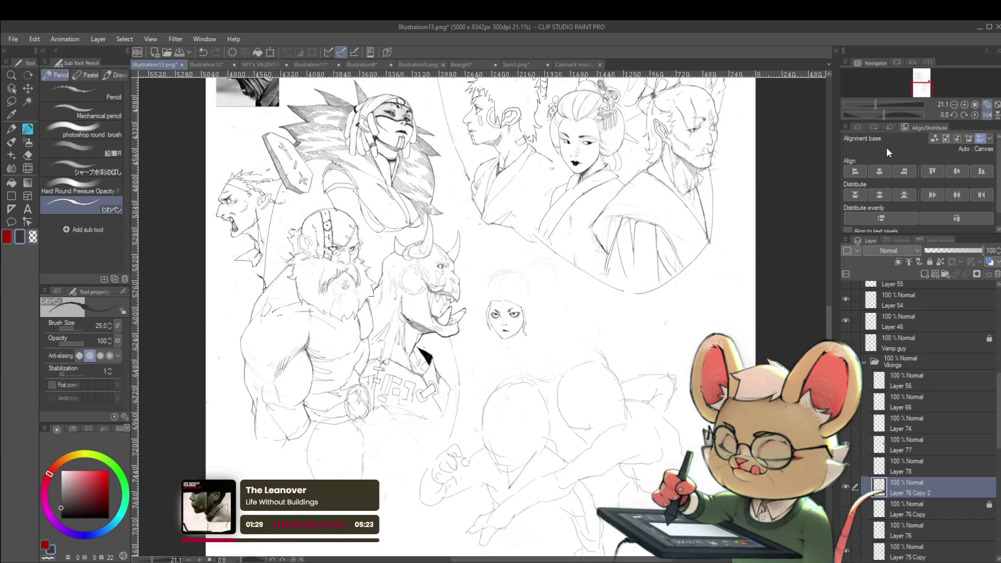
pyautogui.scroll(5, 508, 328)
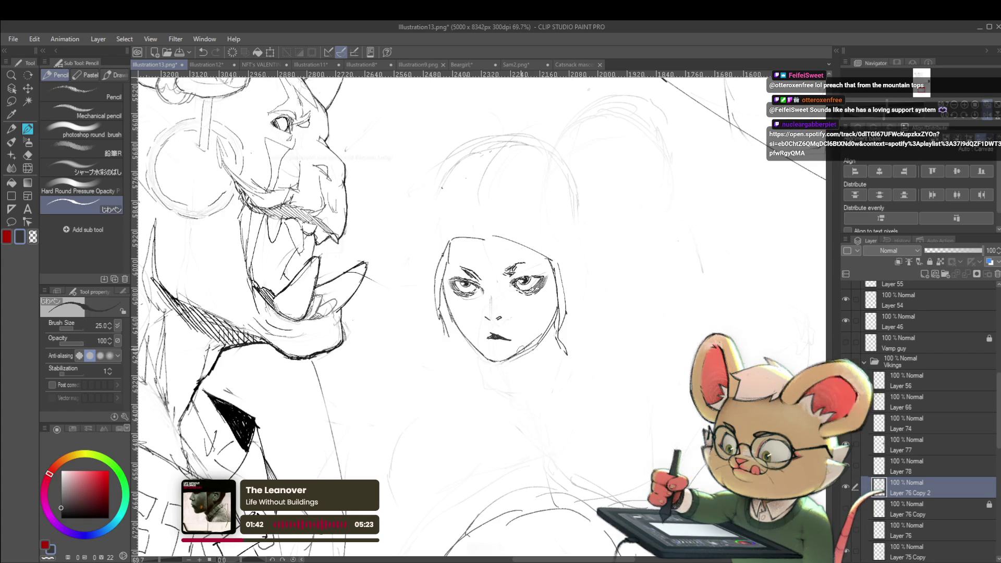
pyautogui.scroll(5, 561, 286)
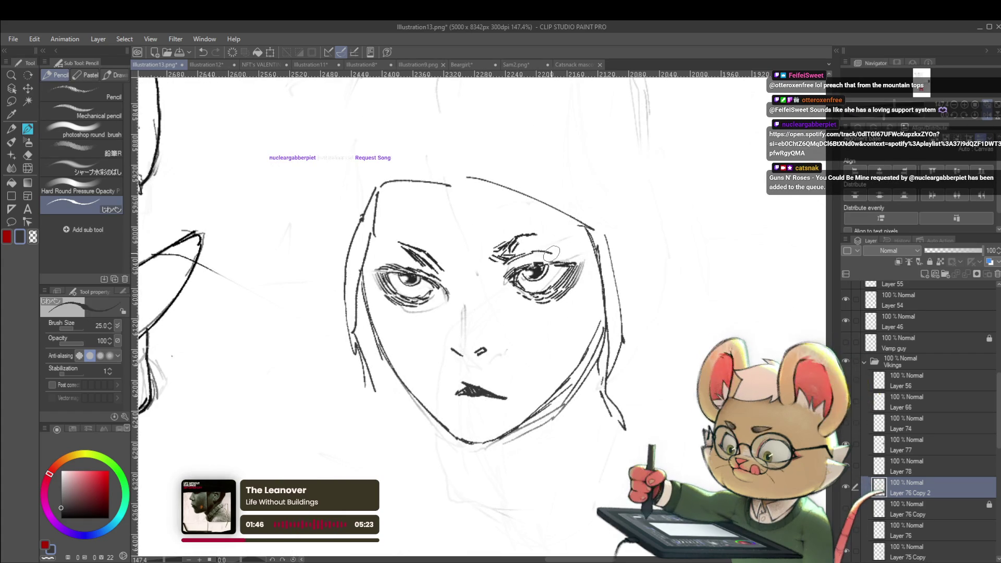
pyautogui.scroll(-5, 427, 259)
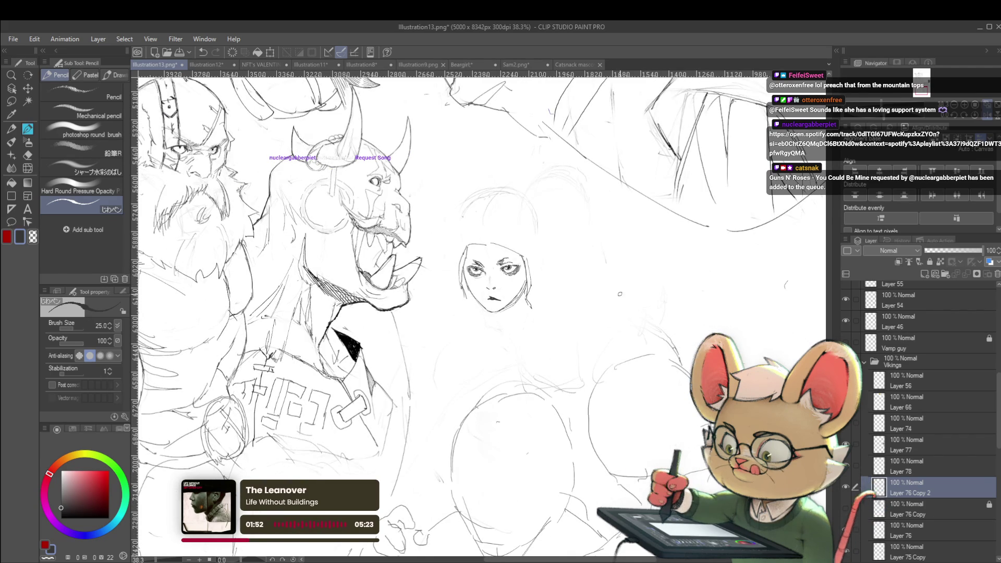
pyautogui.scroll(2, 509, 271)
pyautogui.scroll(2, 521, 276)
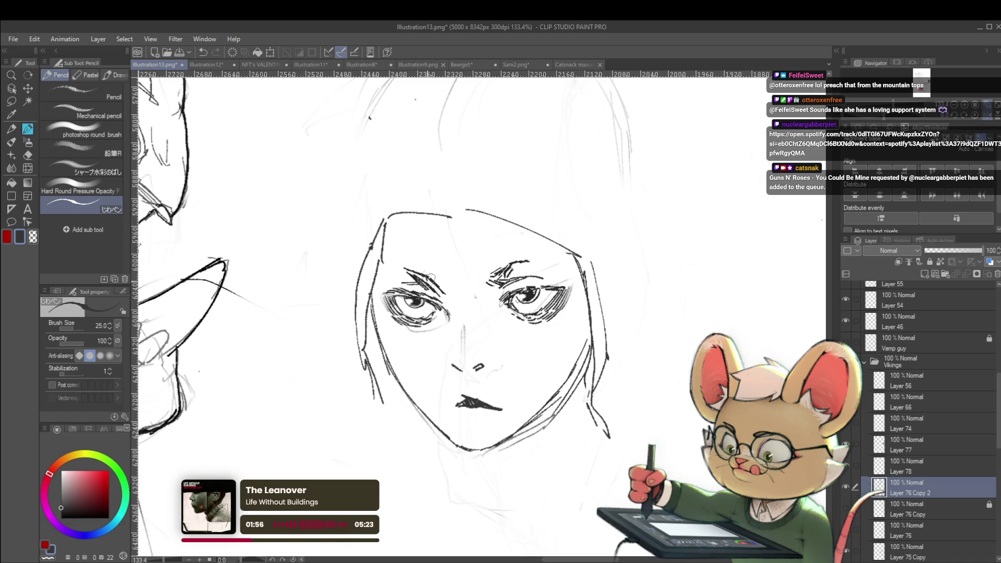
pyautogui.scroll(-4, 430, 278)
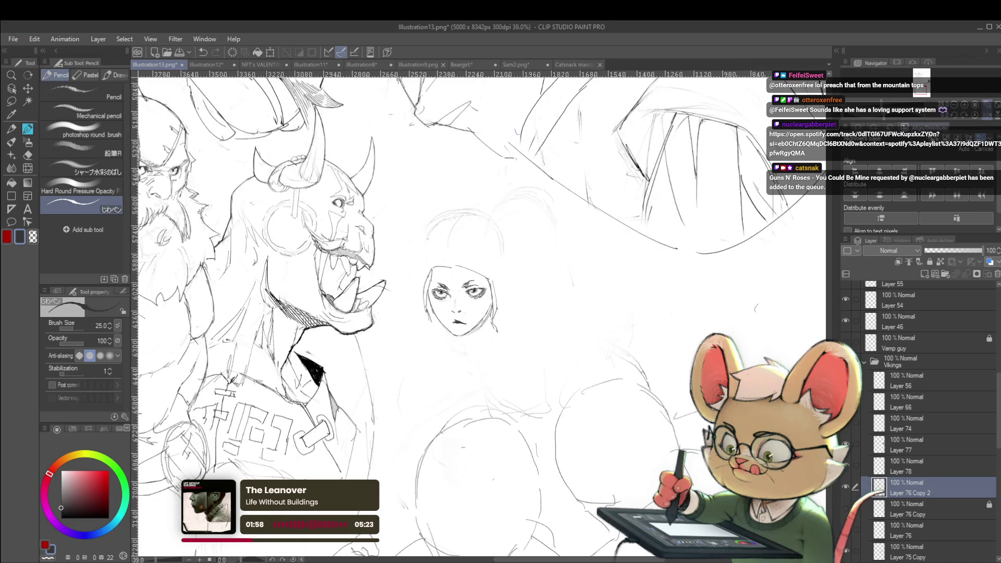
pyautogui.scroll(2, 469, 275)
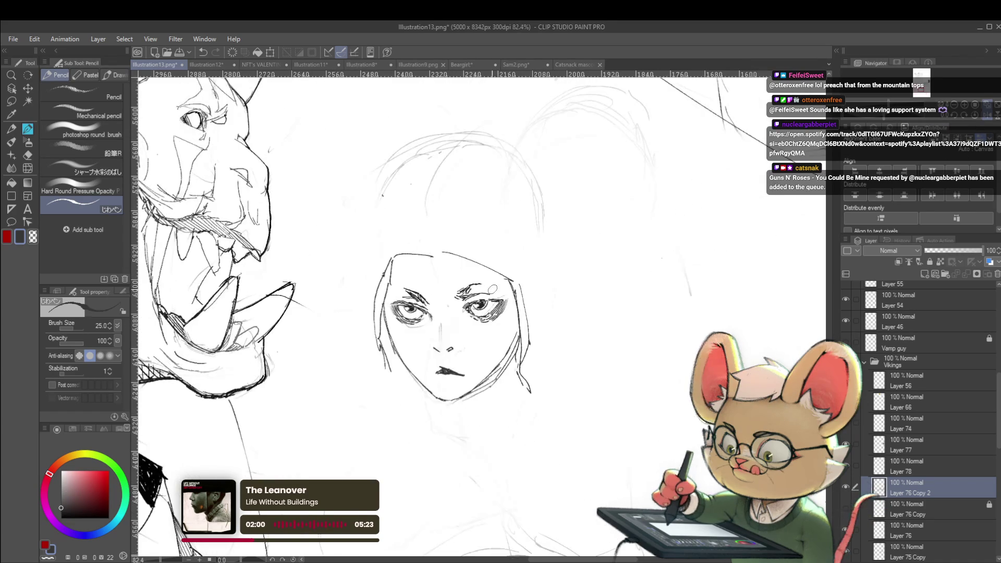
# Lasso the girl's right eye, nudge it slightly up and left, then unflip and zoom onto the face
pyautogui.press('m')
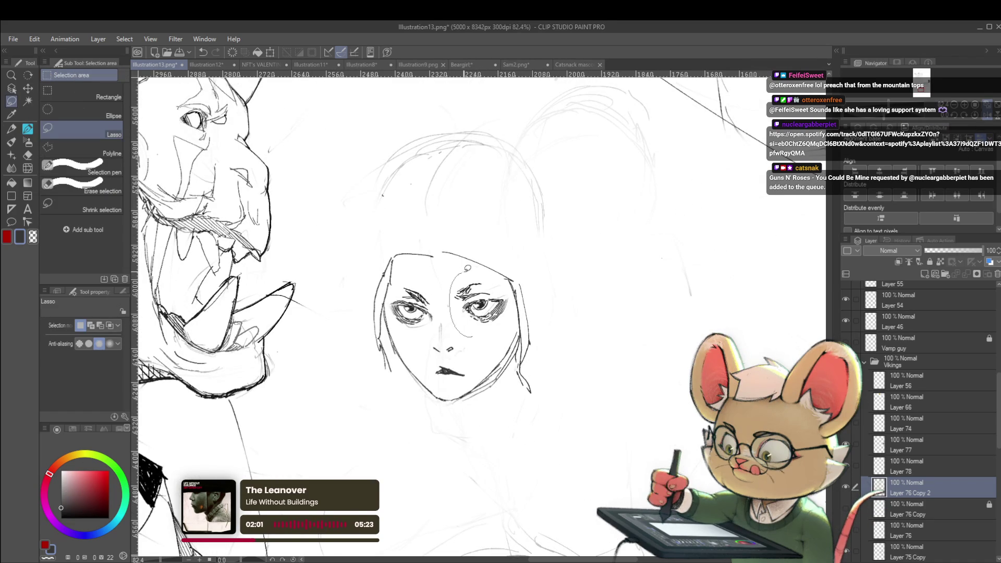
pyautogui.hotkey('ctrl', 't')
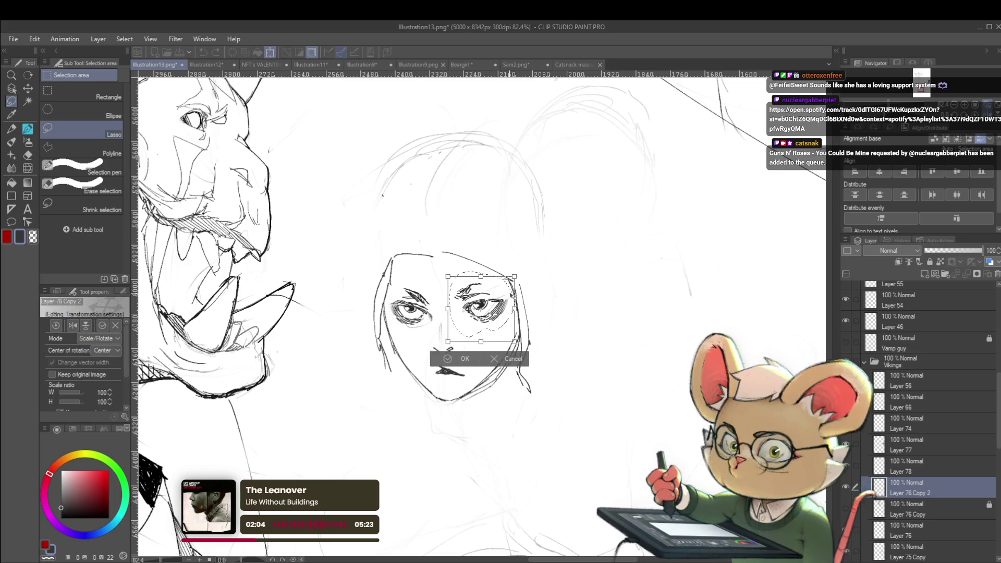
pyautogui.moveTo(510, 298); pyautogui.dragTo(514, 282)
pyautogui.press('Return')
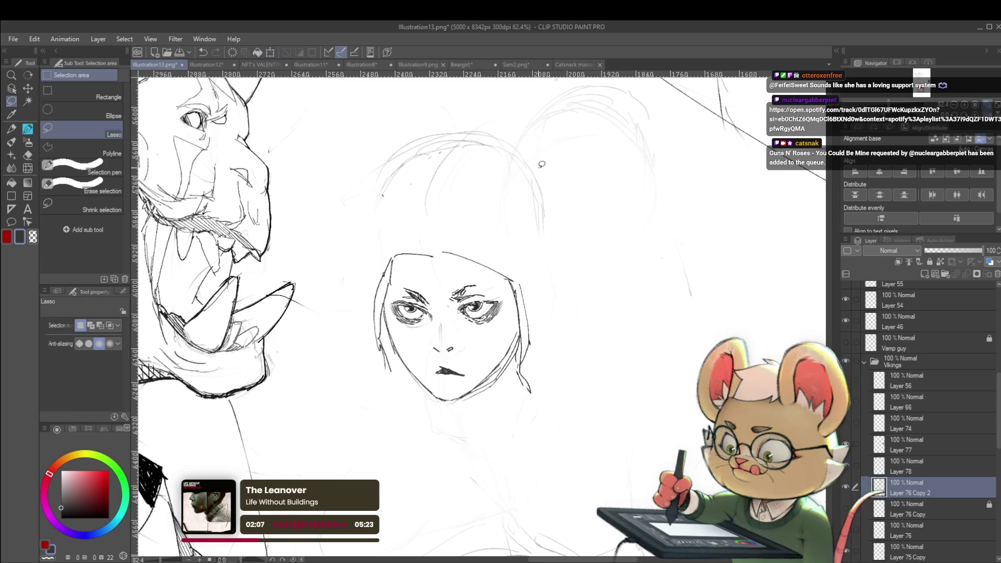
pyautogui.scroll(-5, 539, 163)
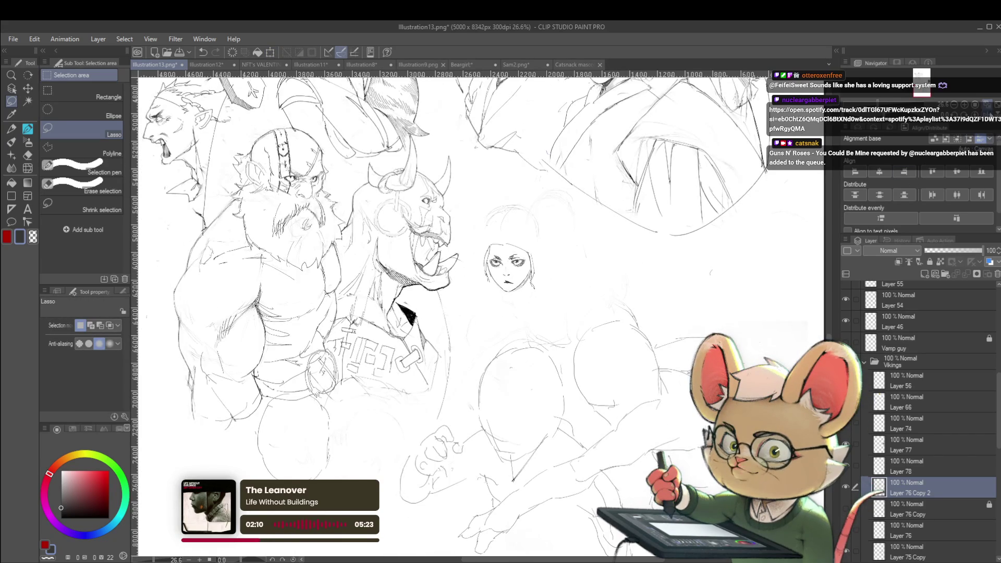
pyautogui.press('h')
pyautogui.scroll(3, 440, 250)
pyautogui.scroll(4, 440, 250)
pyautogui.scroll(2, 441, 250)
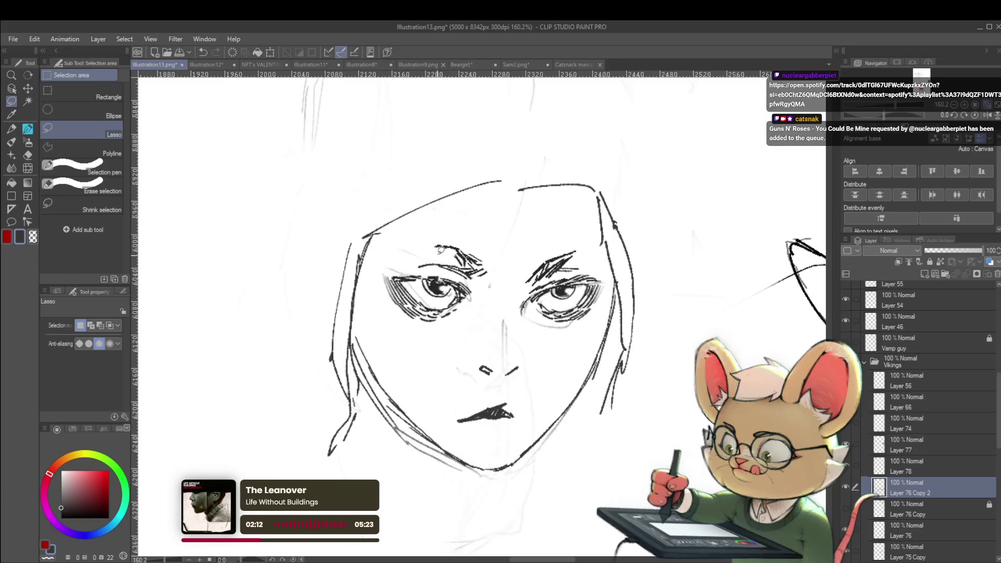
# Use Liquify with a size-60 brush to subtly push the area around the girl's eyes
pyautogui.click(27, 167)
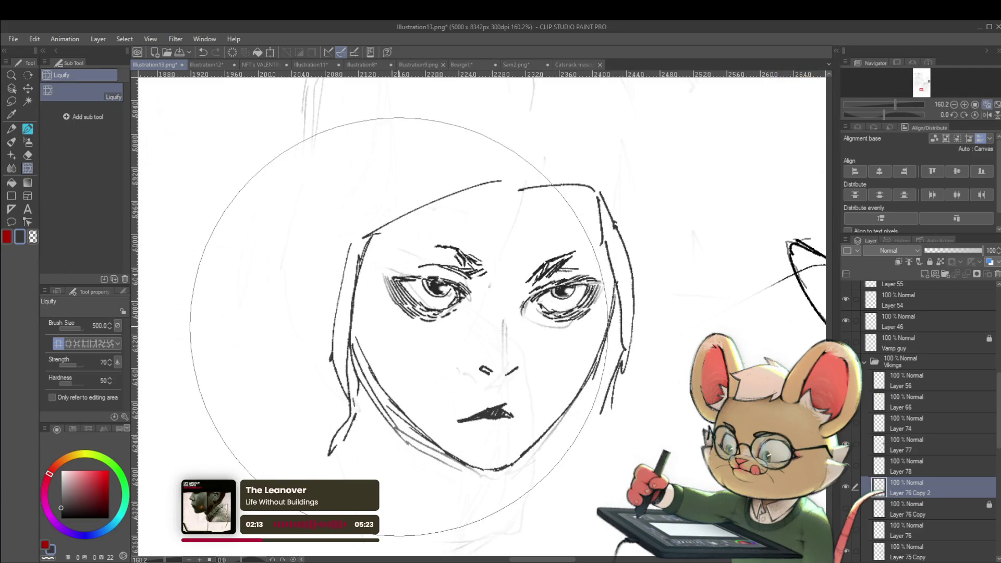
pyautogui.press('[')
pyautogui.press('[')
pyautogui.press('[')
pyautogui.press('[')
pyautogui.press('[')
pyautogui.press('[')
pyautogui.press('[')
pyautogui.press('[')
pyautogui.press('[')
pyautogui.press('[')
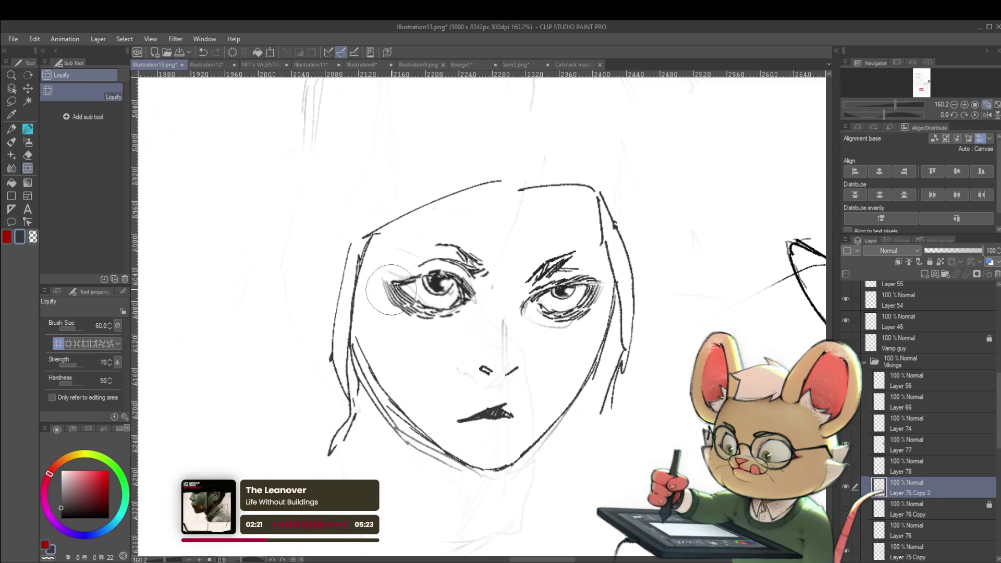
pyautogui.scroll(-5, 499, 246)
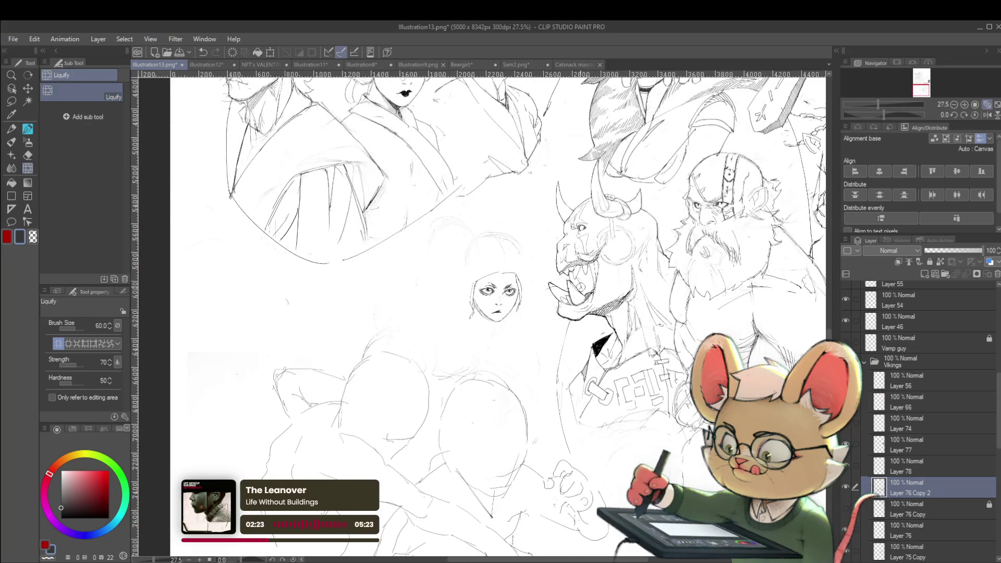
pyautogui.scroll(5, 485, 286)
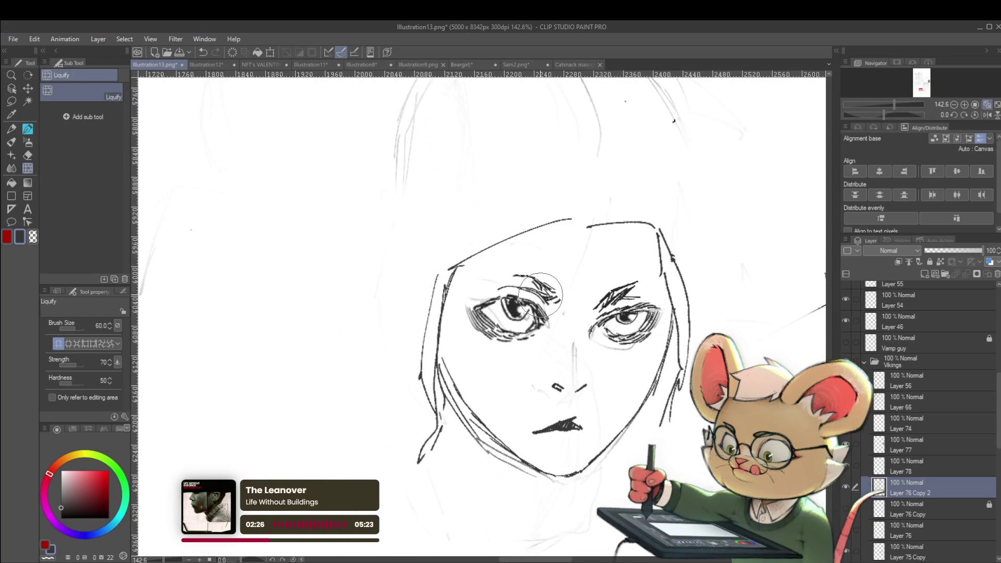
pyautogui.scroll(-4, 542, 292)
pyautogui.scroll(-1, 567, 240)
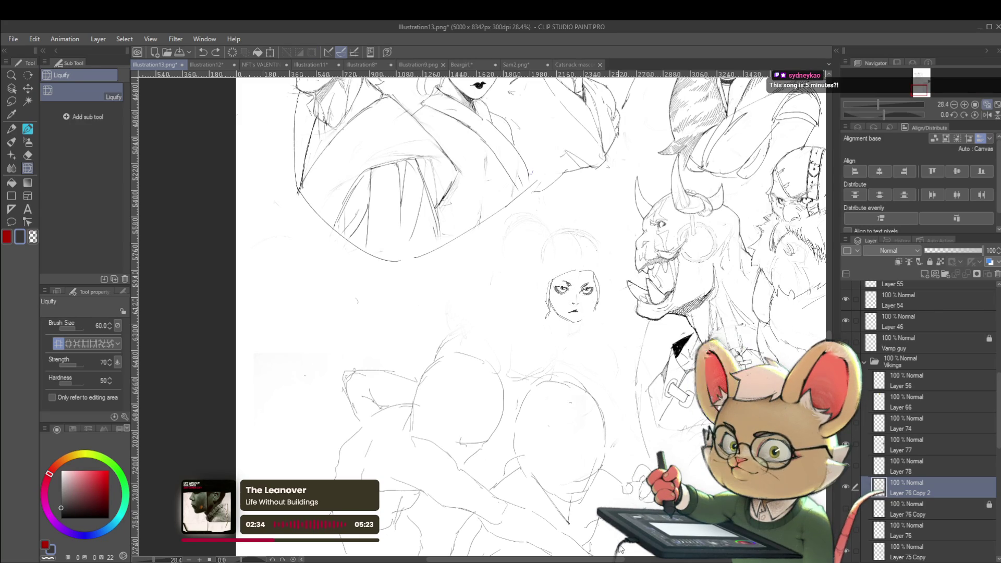
# Bring the lower sketches into view and mirror the canvas view horizontally
pyautogui.scroll(-2, 620, 548)
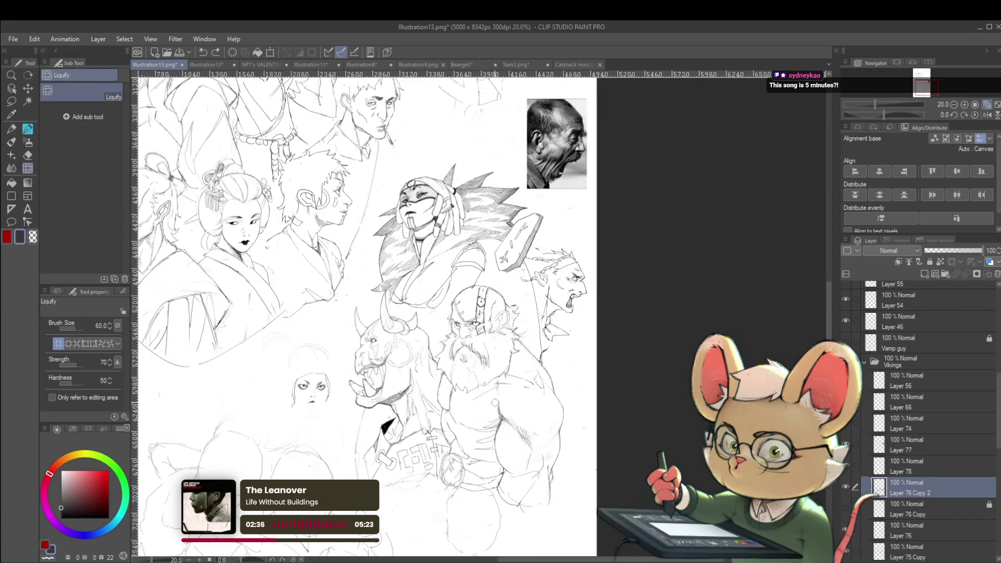
pyautogui.moveTo(551, 389)
pyautogui.mouseDown()
pyautogui.moveTo(596, 305)
pyautogui.moveTo(559, 379)
pyautogui.mouseUp()
pyautogui.press('p')
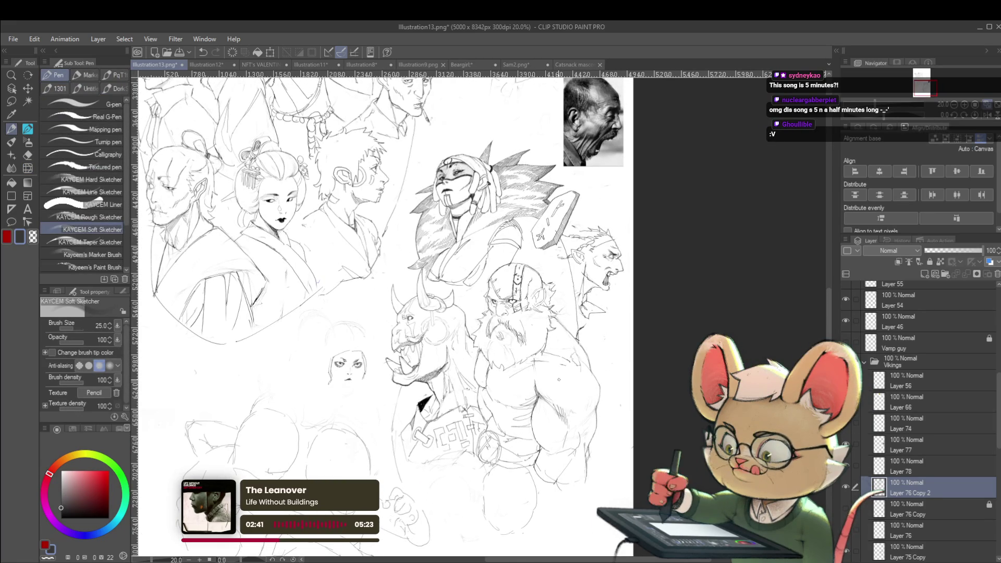
pyautogui.click(970, 122)
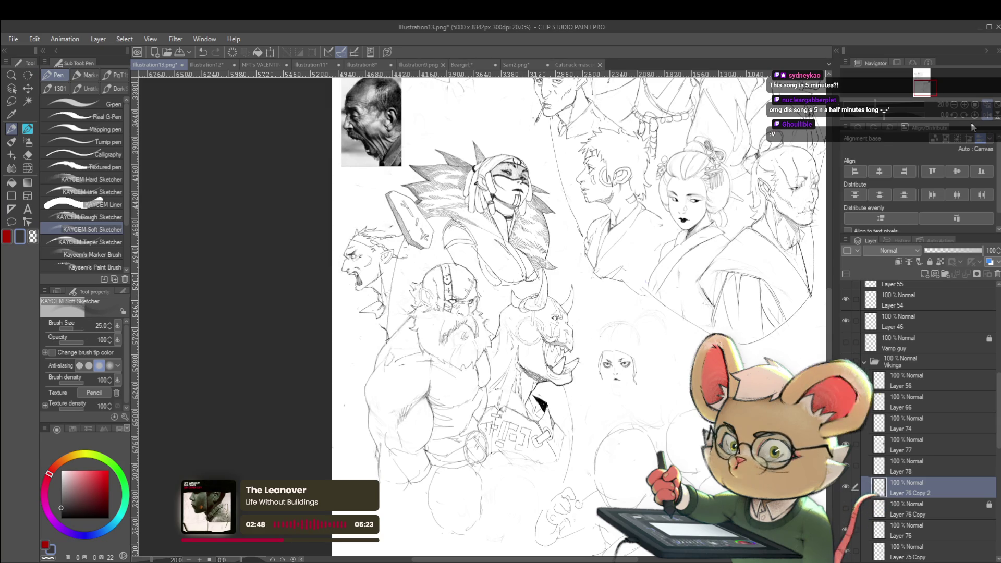
# Zoom in and select the Pencil tool's じわペン sub-tool
pyautogui.scroll(3, 386, 220)
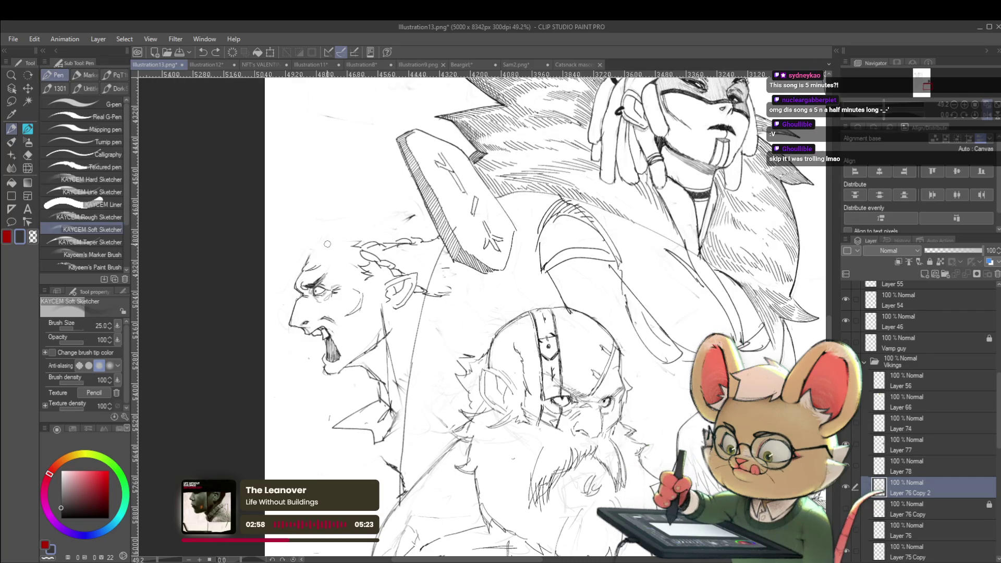
pyautogui.press('p')
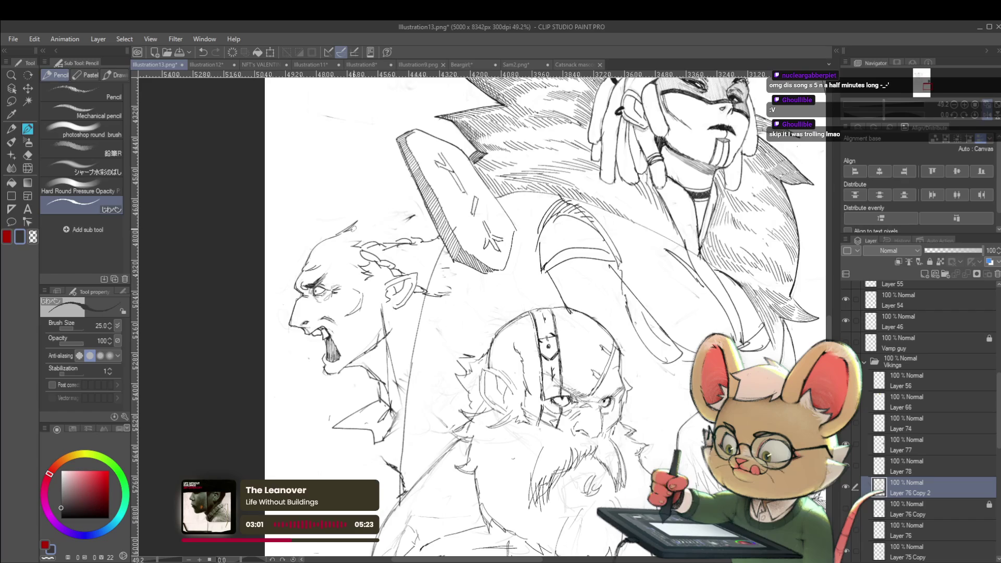
pyautogui.scroll(-5, 510, 280)
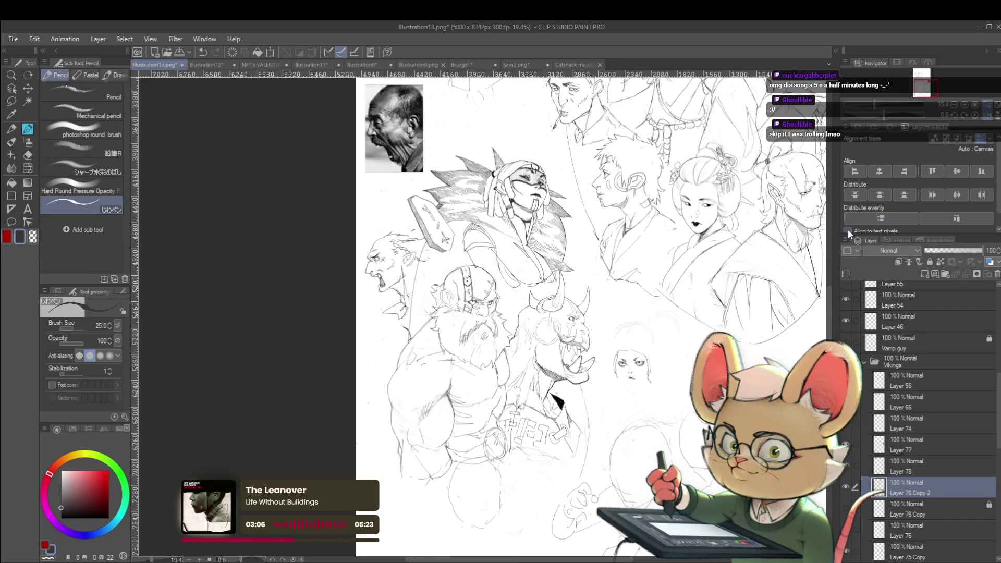
# Flip the canvas view back and forth three times to check proportions, ending unmirrored
pyautogui.click(985, 117)
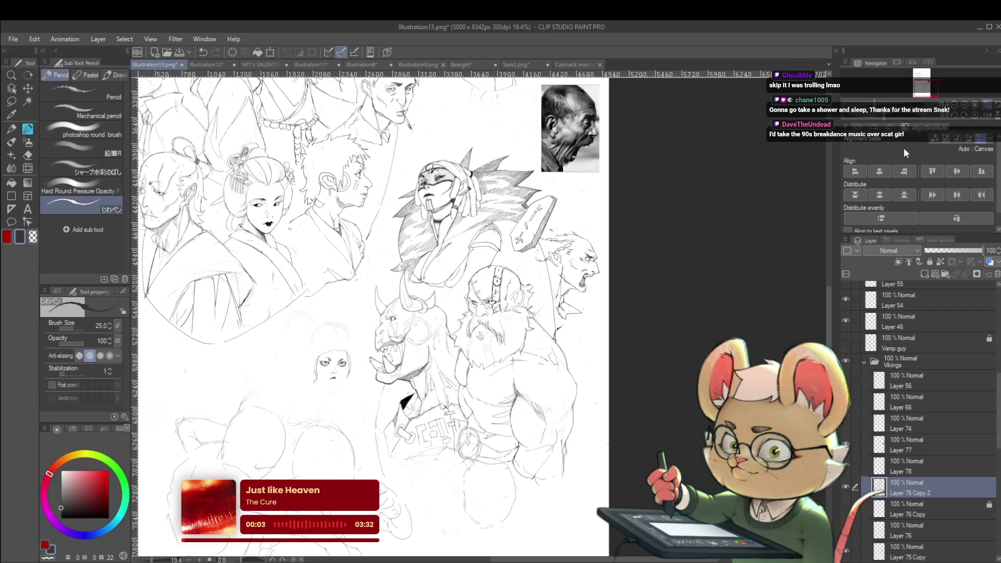
pyautogui.click(987, 116)
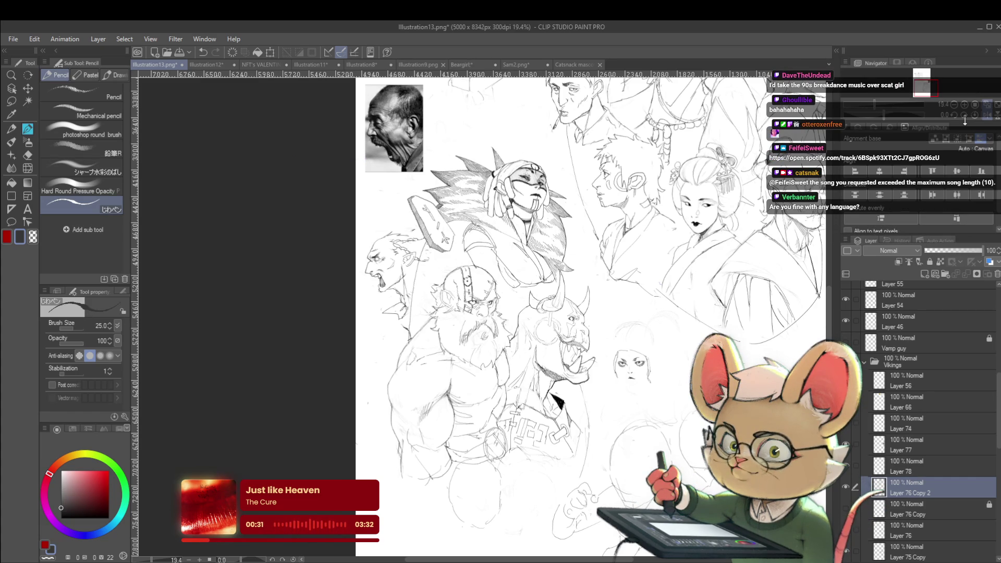
pyautogui.click(986, 114)
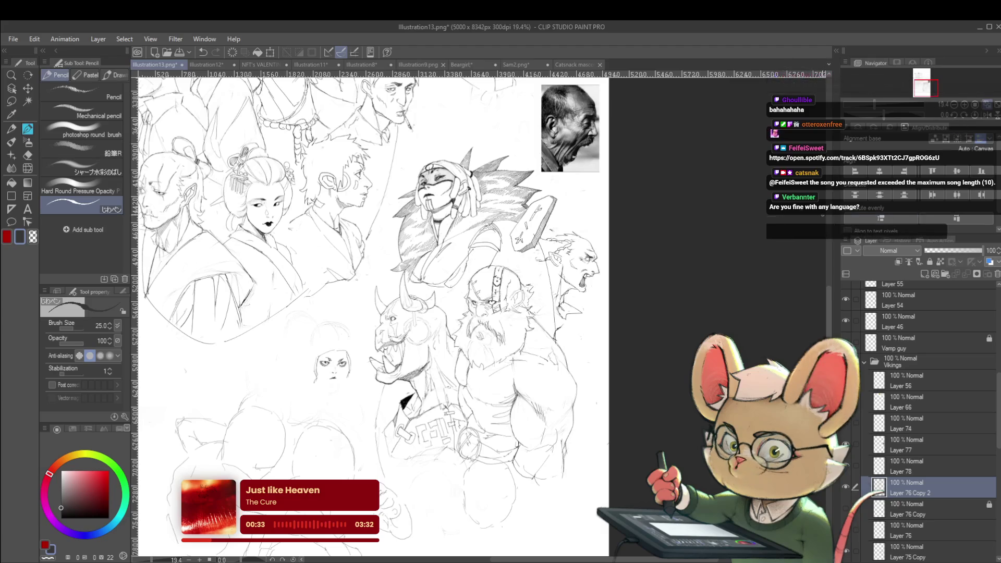
pyautogui.scroll(5, 564, 238)
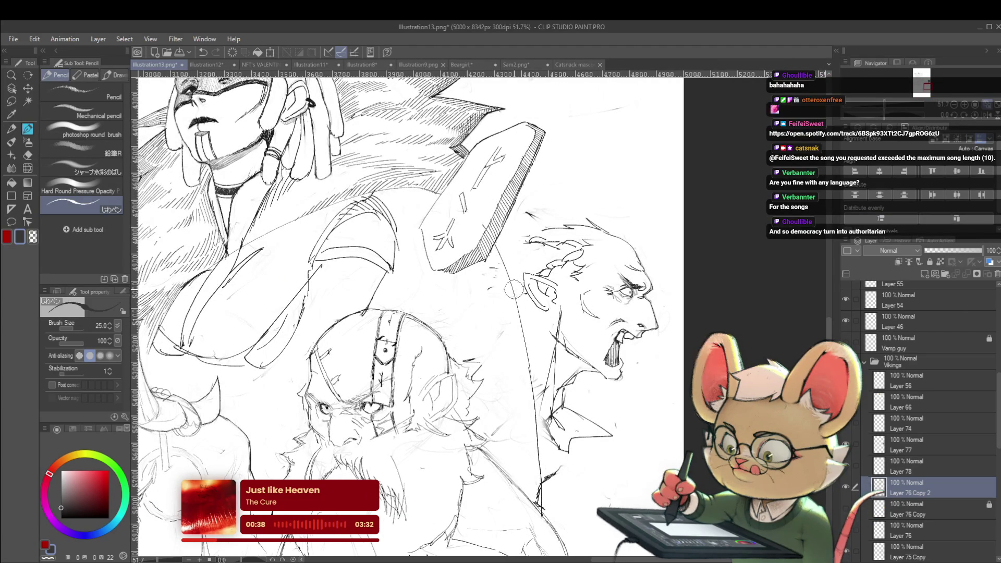
pyautogui.scroll(-5, 556, 174)
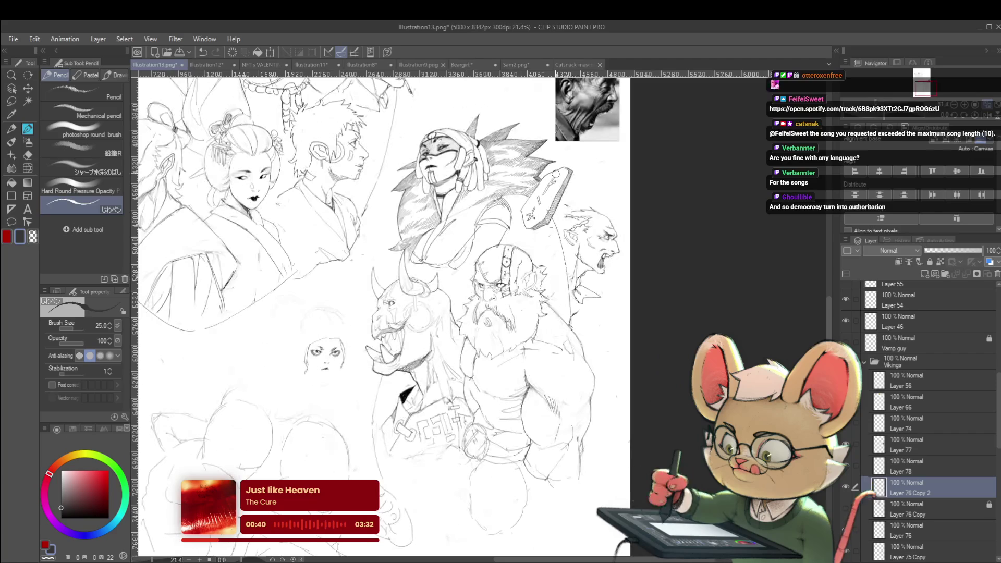
# Make Layer 77 the working layer and mirror the canvas view horizontally
pyautogui.click(911, 464)
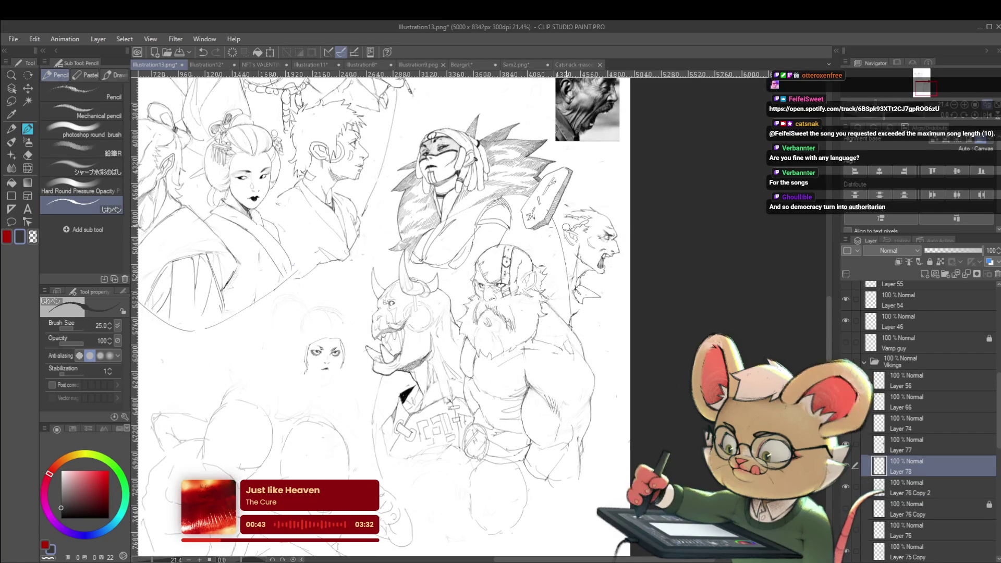
pyautogui.scroll(3, 551, 256)
pyautogui.scroll(-1, 552, 255)
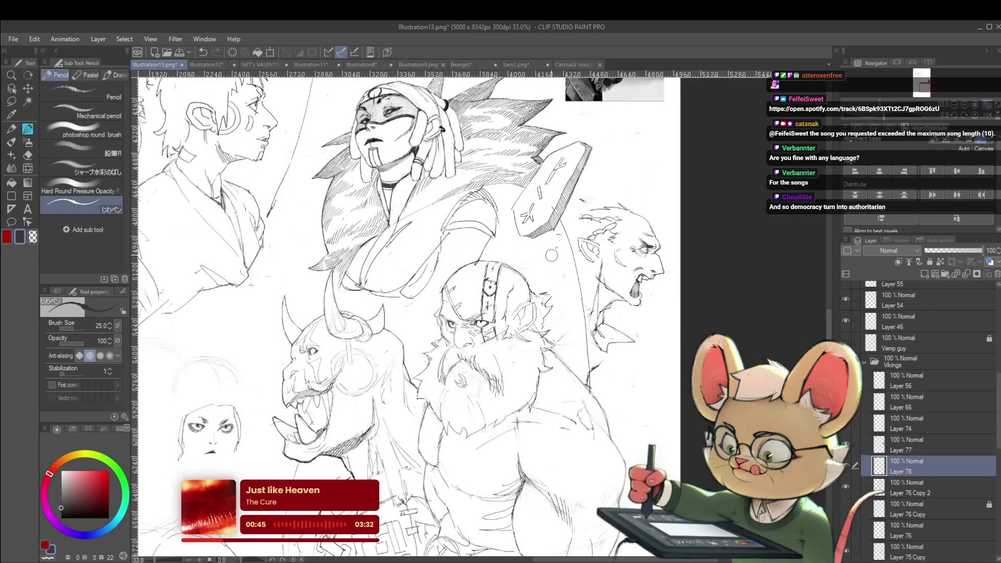
pyautogui.click(931, 440)
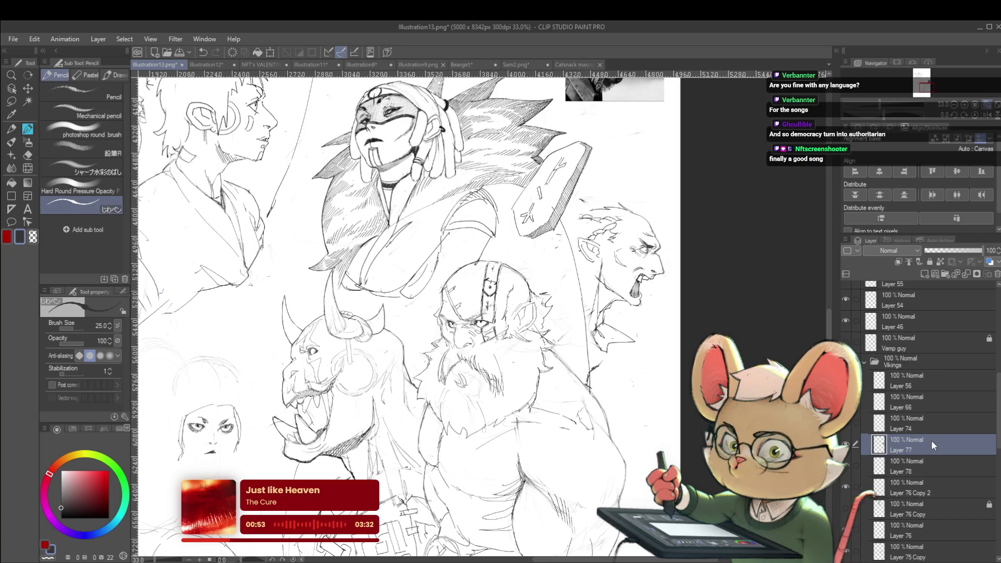
pyautogui.click(985, 115)
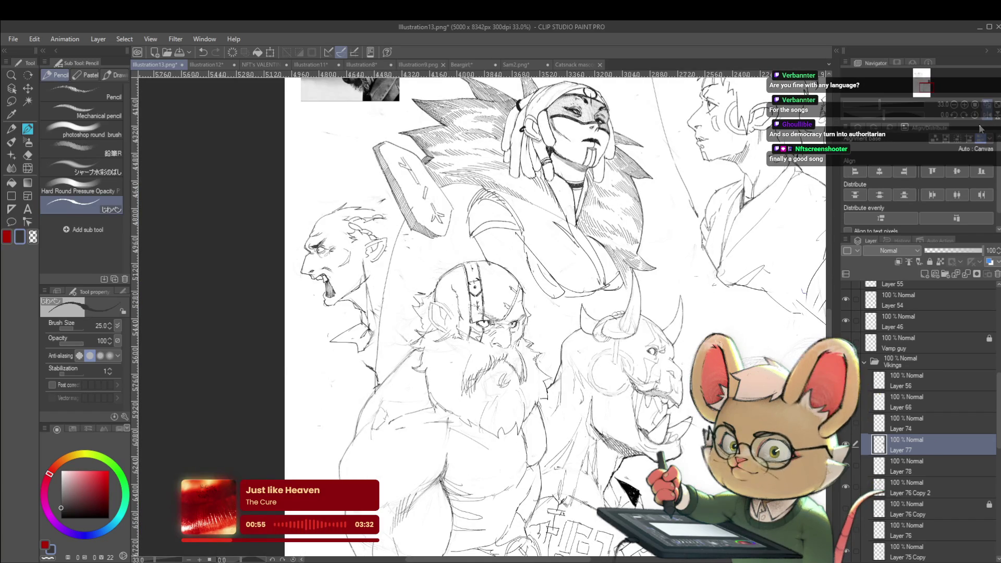